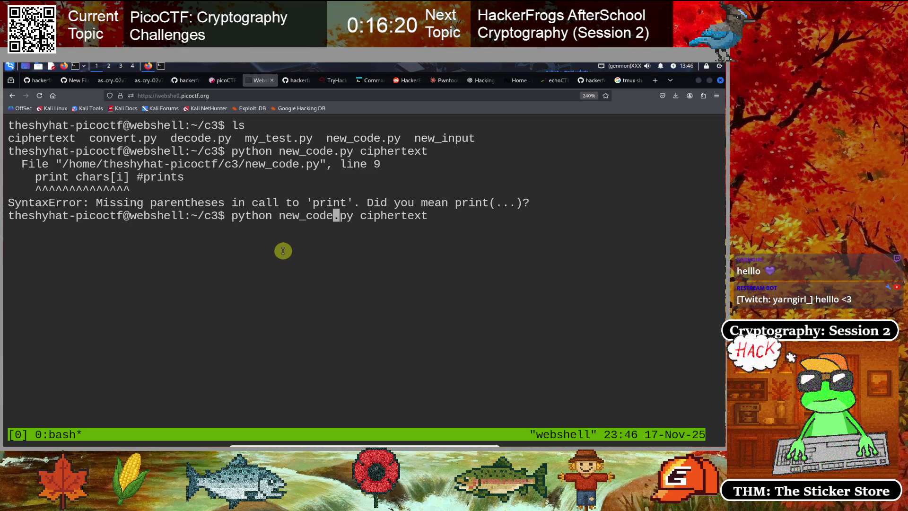
- Erase the leftover python command and list the files in the c3 folder
{"action": "type", "text": "clear"}
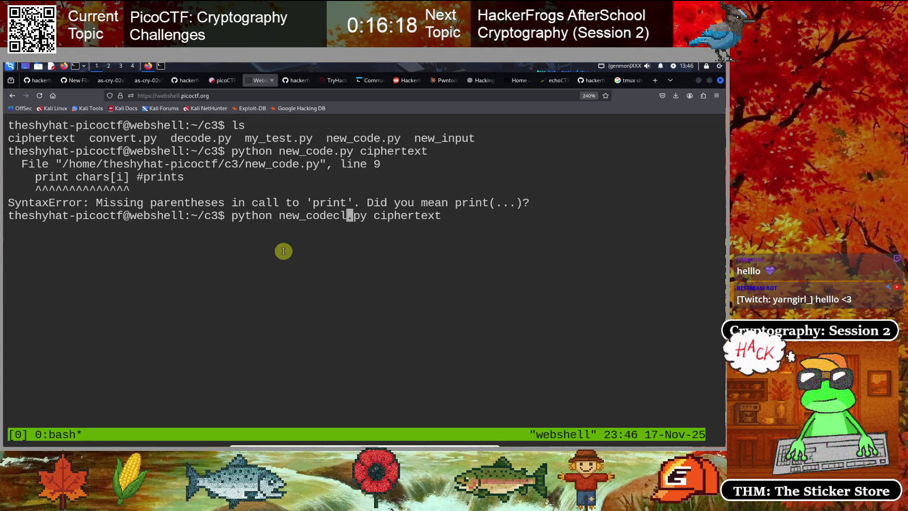
{"action": "key", "text": "BackSpace"}
{"action": "key", "text": "BackSpace"}
{"action": "key", "text": "BackSpace"}
{"action": "key", "text": "BackSpace"}
{"action": "key", "text": "BackSpace"}
{"action": "key", "text": "BackSpace"}
{"action": "key", "text": "Delete"}
{"action": "key", "text": "Delete"}
{"action": "key", "text": "Delete"}
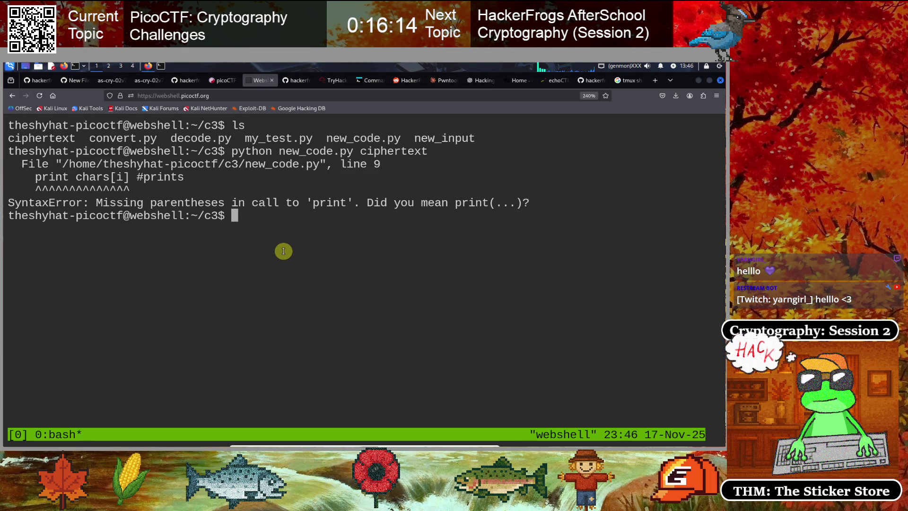
{"action": "type", "text": "ls"}
{"action": "key", "text": "Return"}
- Print new_input's contents and copy the #pythontwo entry
{"action": "type", "text": "cat "}
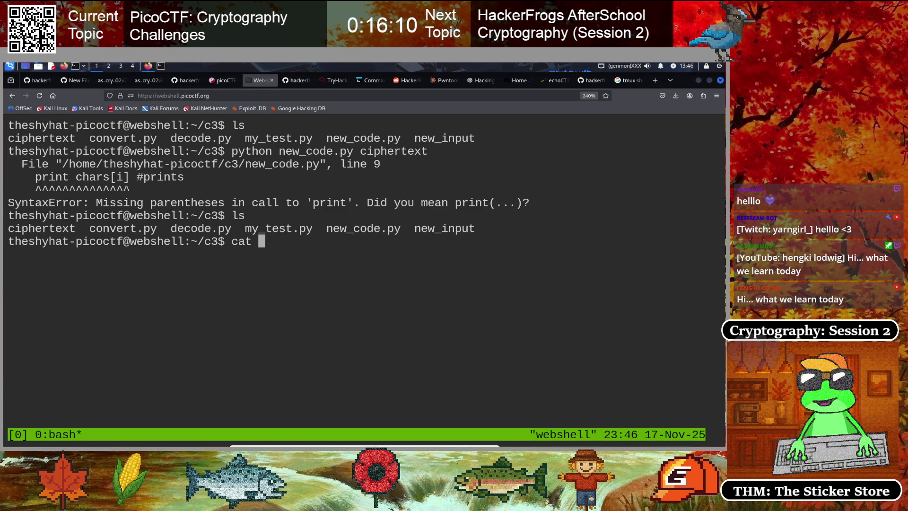
{"action": "type", "text": "new_i"}
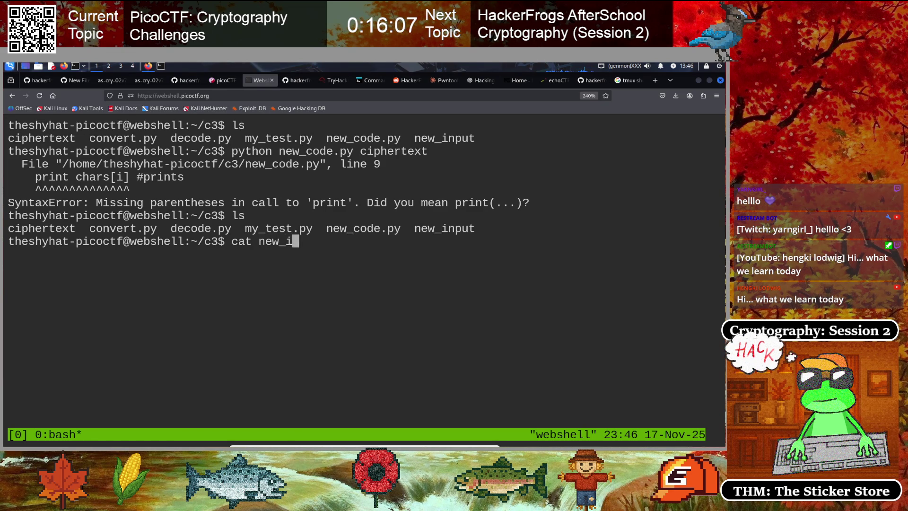
{"action": "key", "text": "Tab"}
{"action": "key", "text": "Return"}
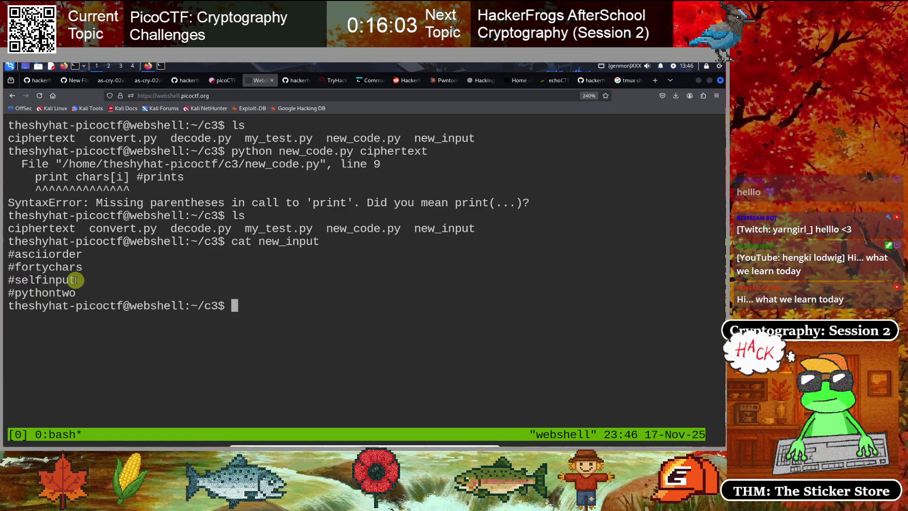
{"action": "left_click_drag", "start_coordinate": [20, 289], "coordinate": [231, 287]}
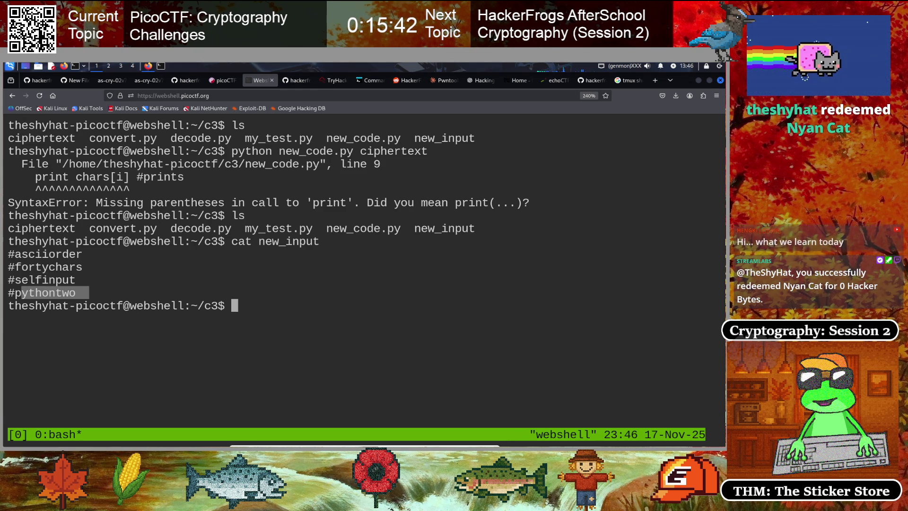
{"action": "left_click", "coordinate": [264, 244]}
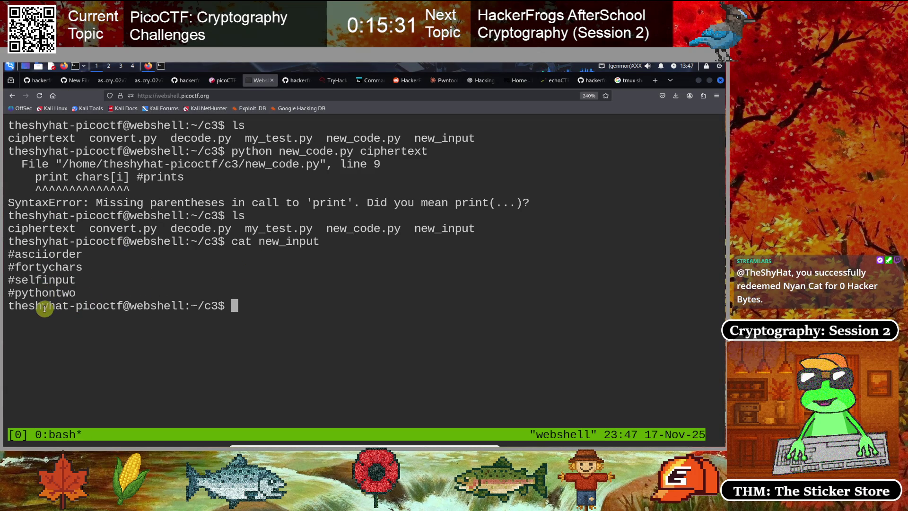
{"action": "double_click", "coordinate": [63, 293]}
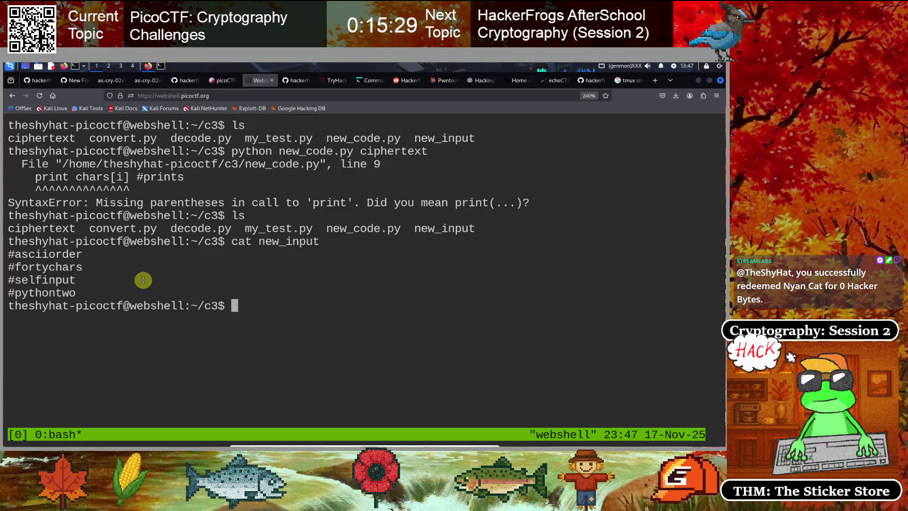
- Clear the terminal, relist the files, and check for python2 with which python2
{"action": "type", "text": "clear"}
{"action": "key", "text": "Return"}
{"action": "type", "text": "ls"}
{"action": "key", "text": "Return"}
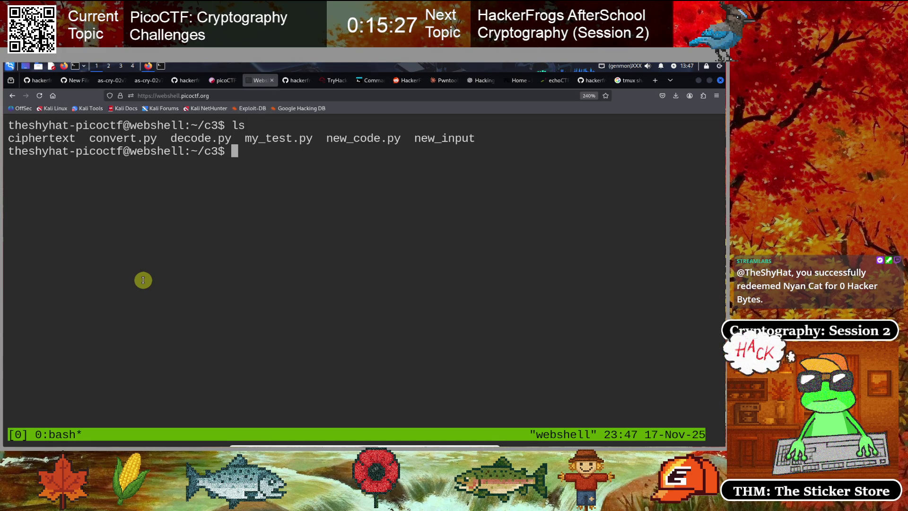
{"action": "type", "text": "which "}
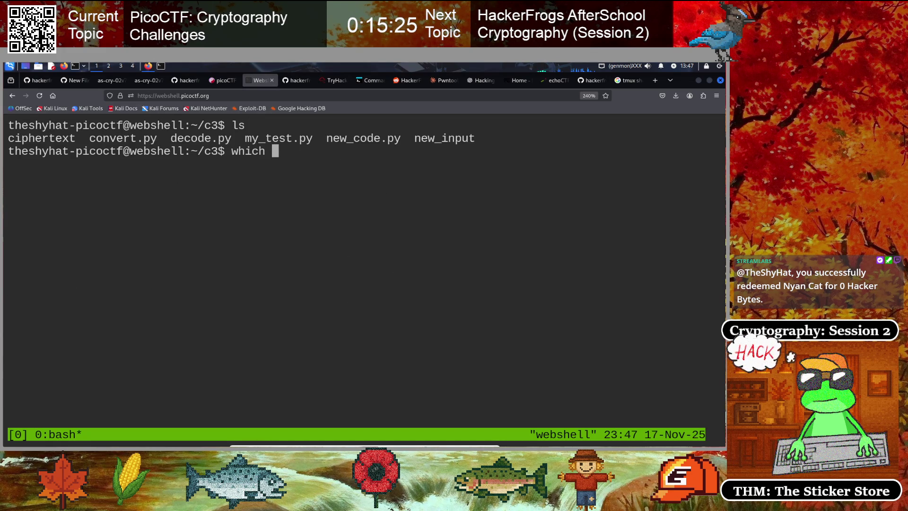
{"action": "type", "text": "python2"}
{"action": "key", "text": "Return"}
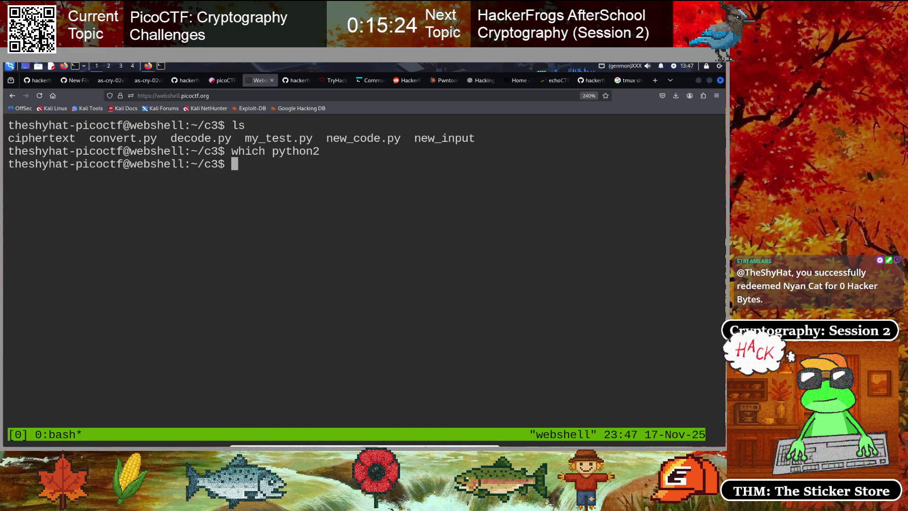
- Confirm the default Python is 3.10.12 and list the c3 files again
{"action": "type", "text": "which"}
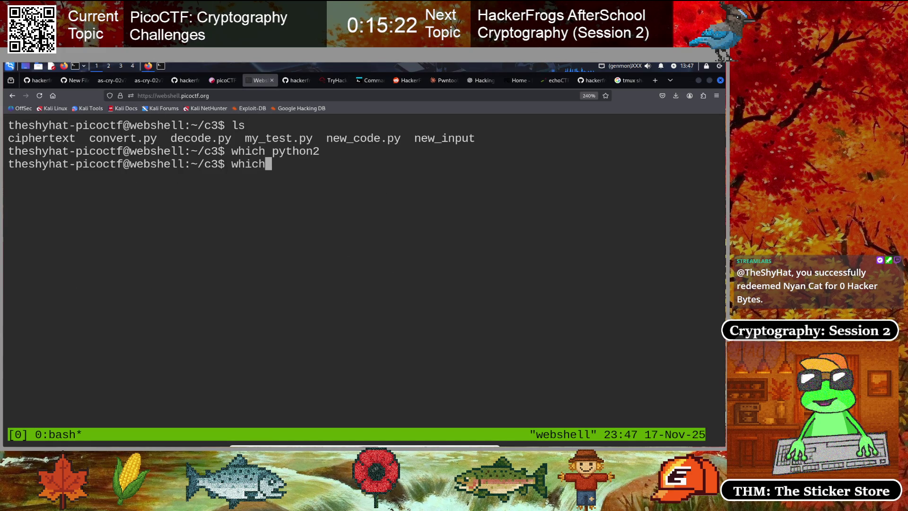
{"action": "type", "text": " py"}
{"action": "key", "text": "BackSpace"}
{"action": "key", "text": "BackSpace"}
{"action": "key", "text": "BackSpace"}
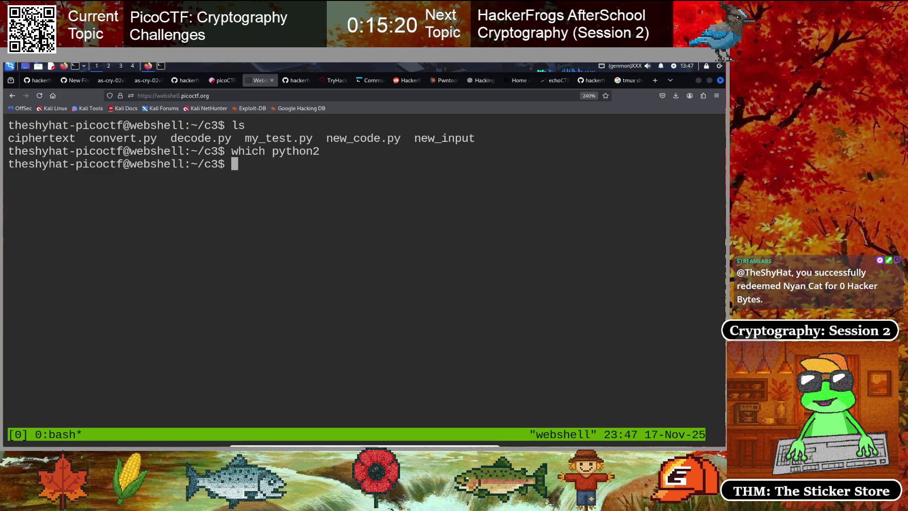
{"action": "type", "text": "python "}
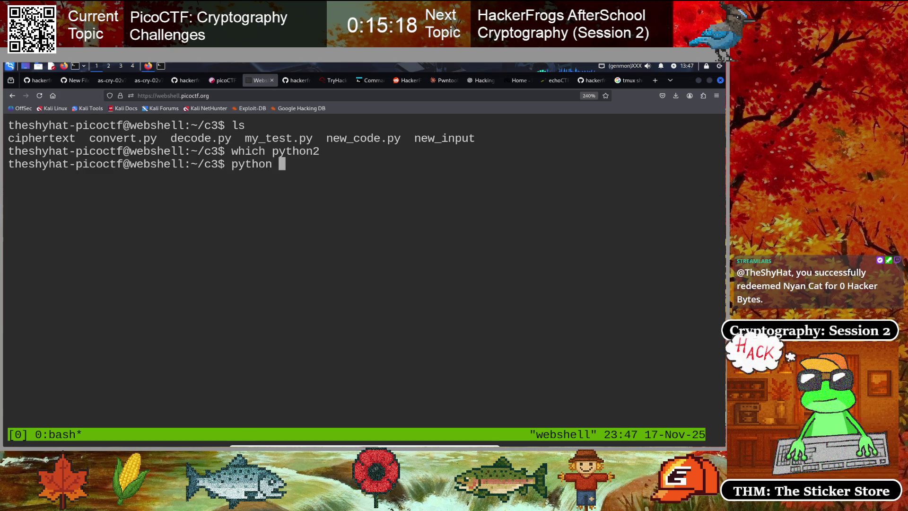
{"action": "type", "text": "--version"}
{"action": "key", "text": "Return"}
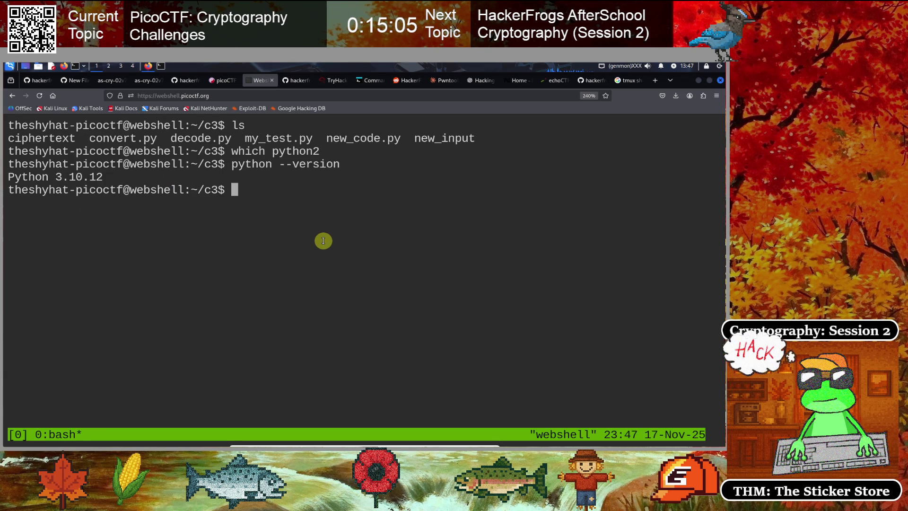
{"action": "type", "text": "ls"}
{"action": "key", "text": "Return"}
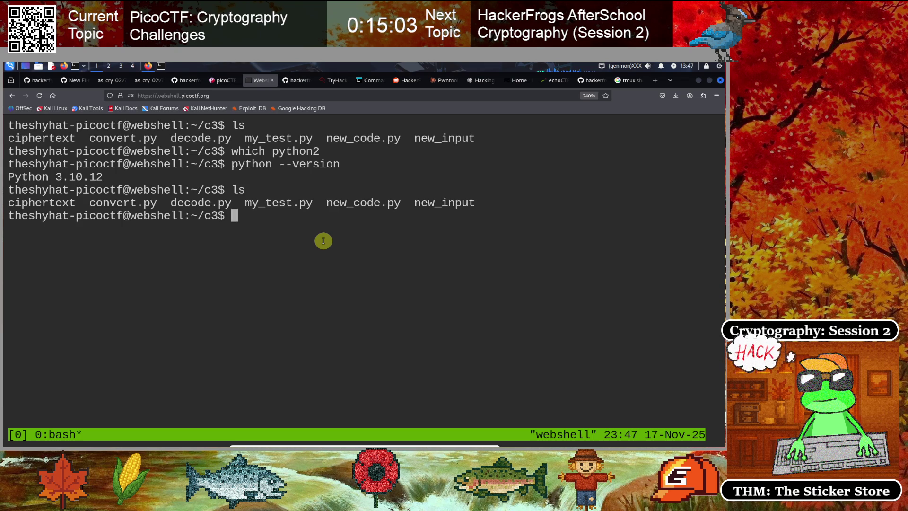
{"action": "left_click", "coordinate": [161, 66]}
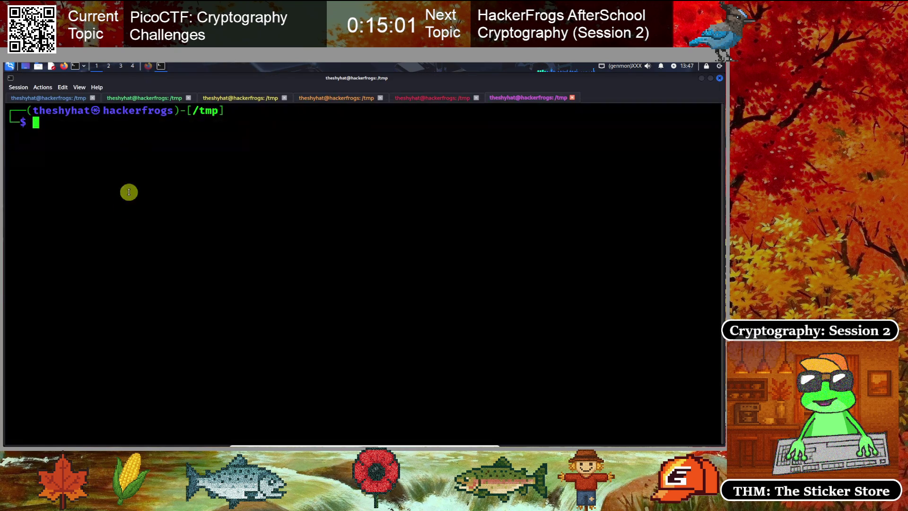
{"action": "left_click", "coordinate": [148, 65]}
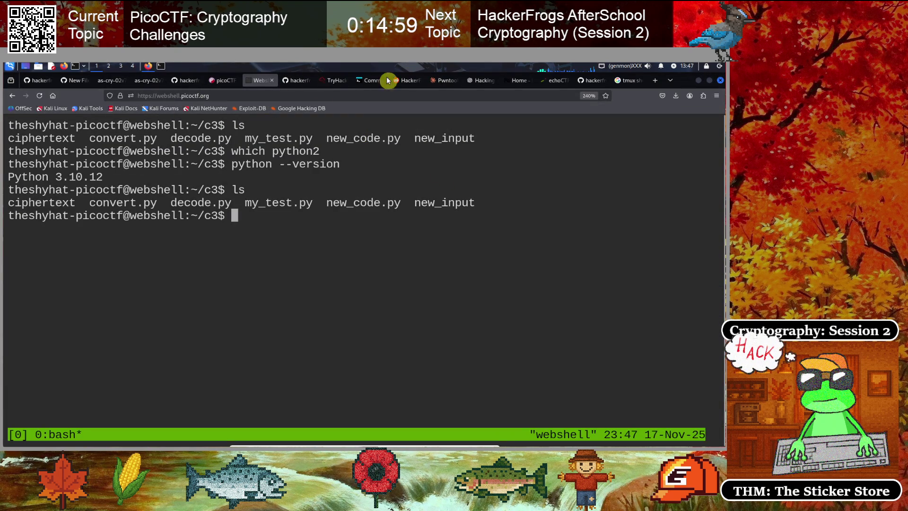
- Reveal the C3 challenge's Hint 1 about keeping the encoder secret and review the flag format
{"action": "key", "text": "ctrl+Page_Up"}
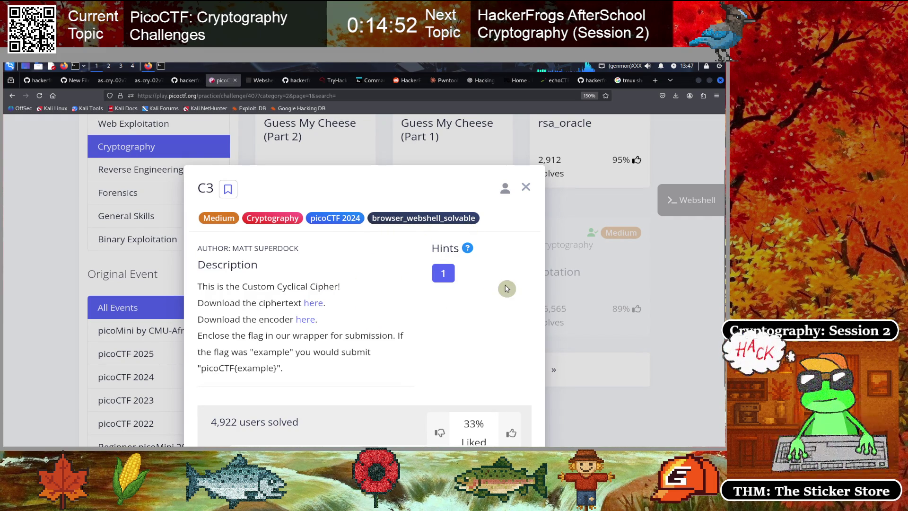
{"action": "left_click", "coordinate": [438, 279]}
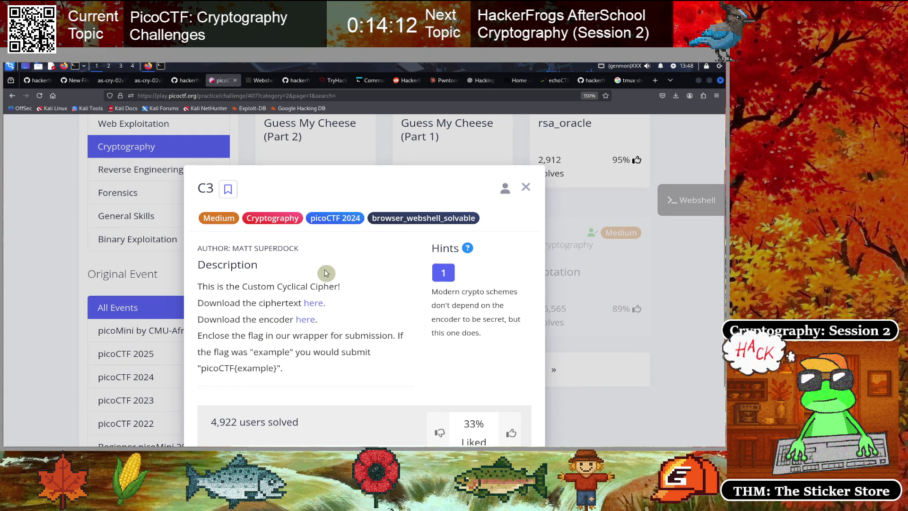
{"action": "scroll", "coordinate": [324, 270], "scroll_direction": "down", "scroll_amount": 2}
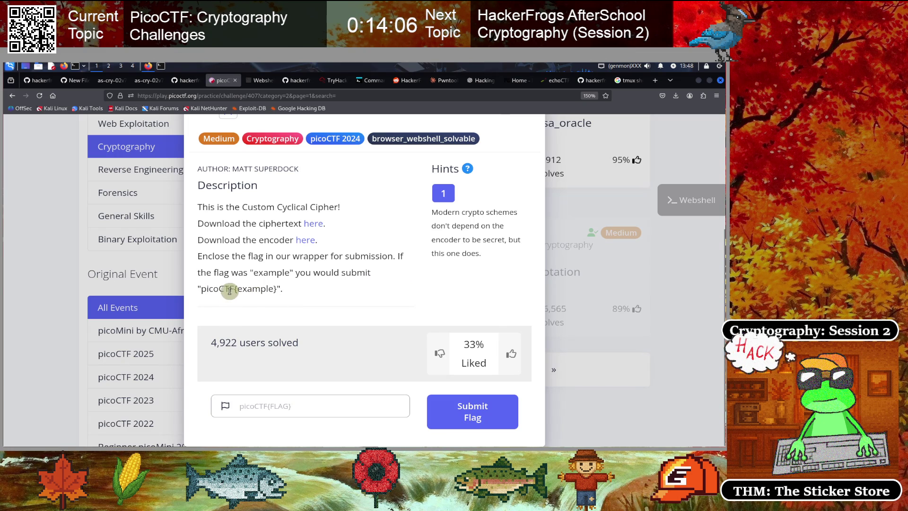
{"action": "mouse_move", "coordinate": [200, 289]}
{"action": "left_mouse_down"}
{"action": "mouse_move", "coordinate": [281, 287]}
{"action": "mouse_move", "coordinate": [254, 310]}
{"action": "left_mouse_up"}
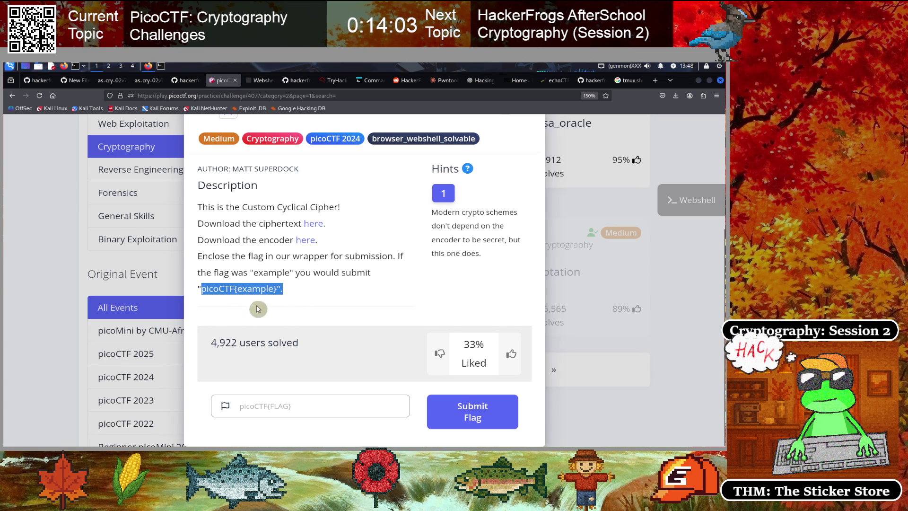
{"action": "left_click", "coordinate": [343, 297]}
{"action": "scroll", "coordinate": [342, 299], "scroll_direction": "up", "scroll_amount": 2}
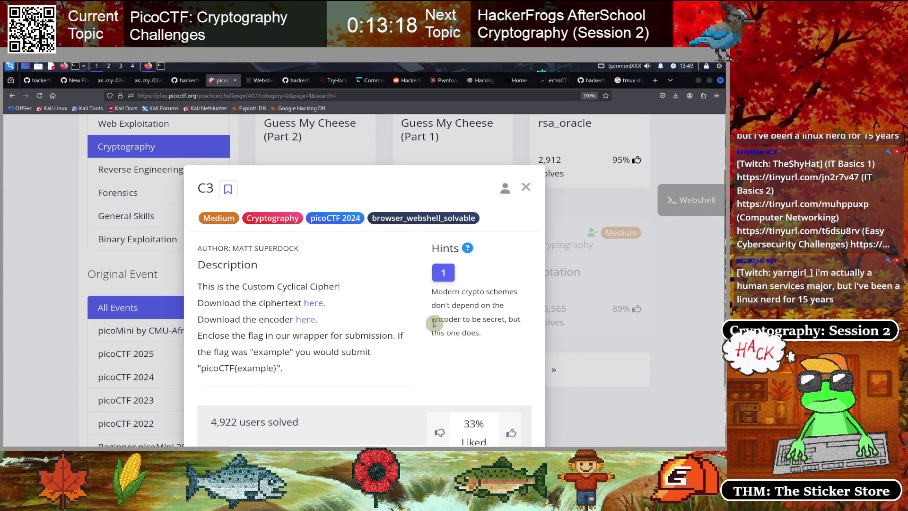
{"action": "scroll", "coordinate": [373, 296], "scroll_direction": "down", "scroll_amount": 2}
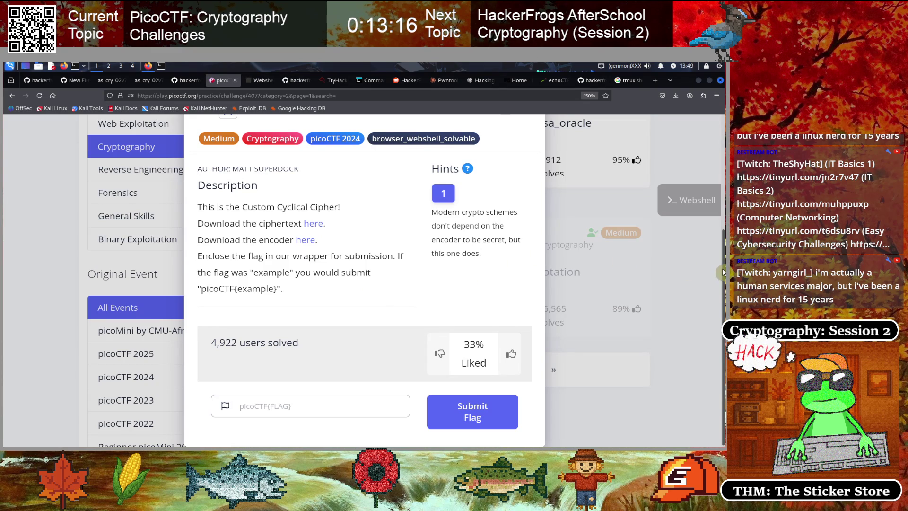
{"action": "left_click_drag", "start_coordinate": [724, 273], "coordinate": [723, 254]}
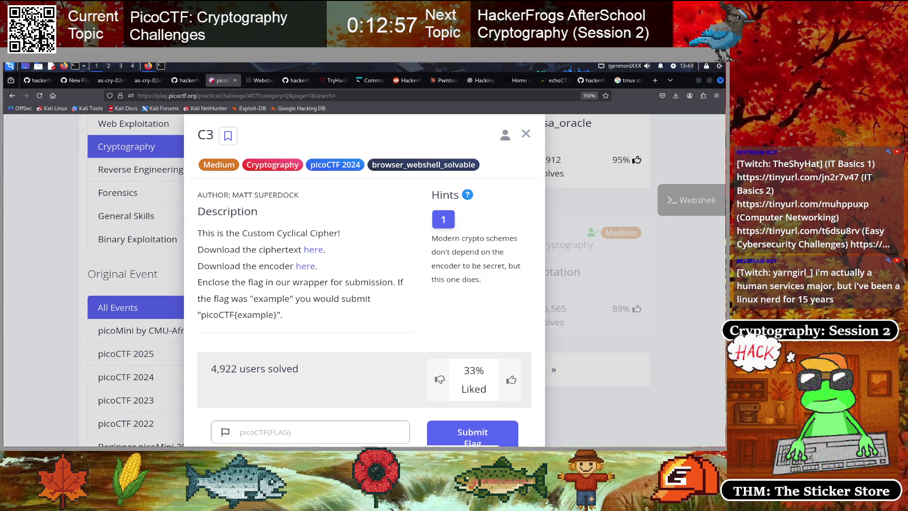
- Open the YouTube channel in a new tab and browse its Playlists grid
{"action": "key", "text": "ctrl+t"}
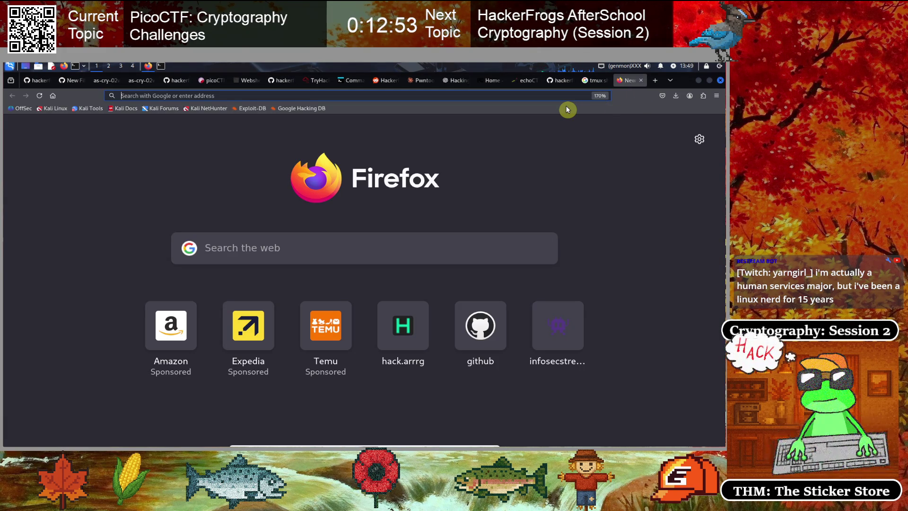
{"action": "key", "text": "ctrl+v"}
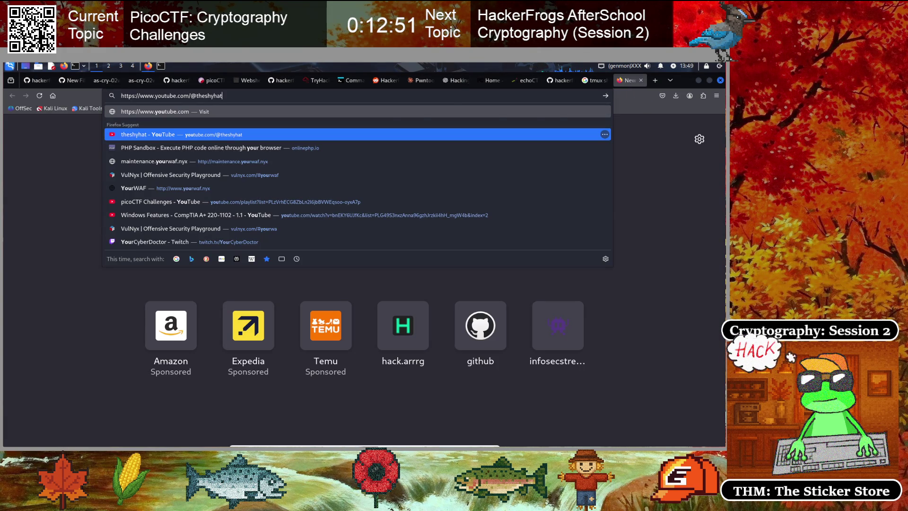
{"action": "key", "text": "Return"}
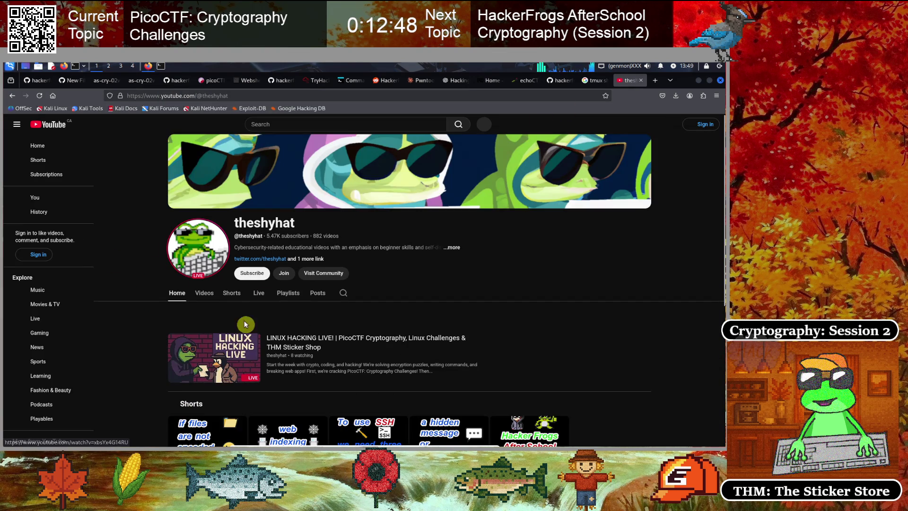
{"action": "left_click", "coordinate": [288, 293]}
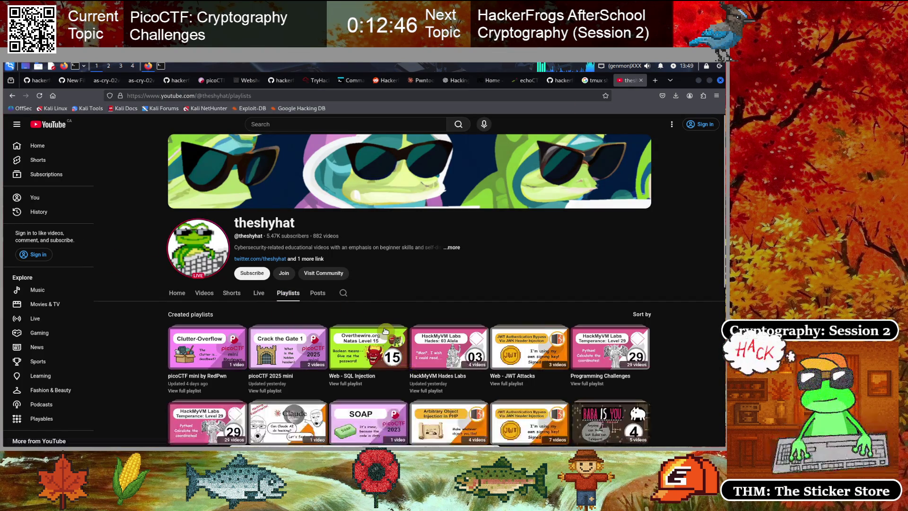
{"action": "scroll", "coordinate": [388, 334], "scroll_direction": "down", "scroll_amount": 3}
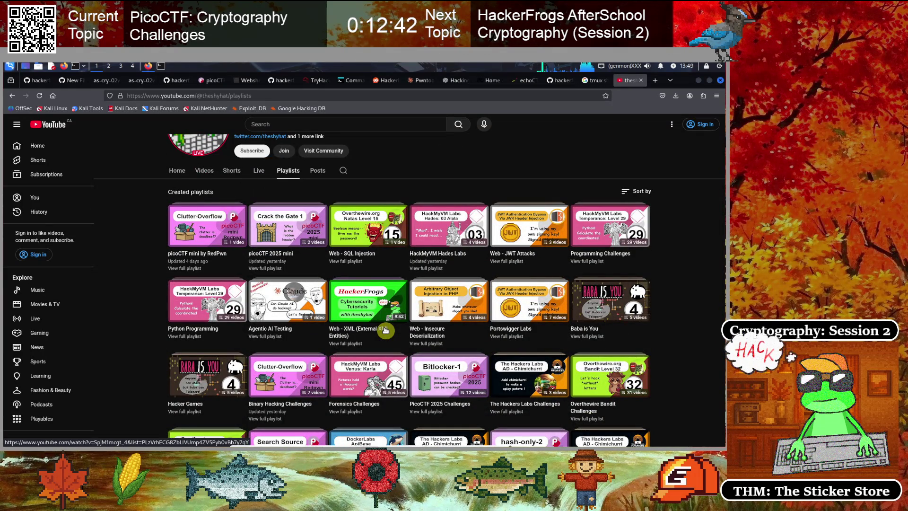
{"action": "scroll", "coordinate": [385, 331], "scroll_direction": "down", "scroll_amount": 2}
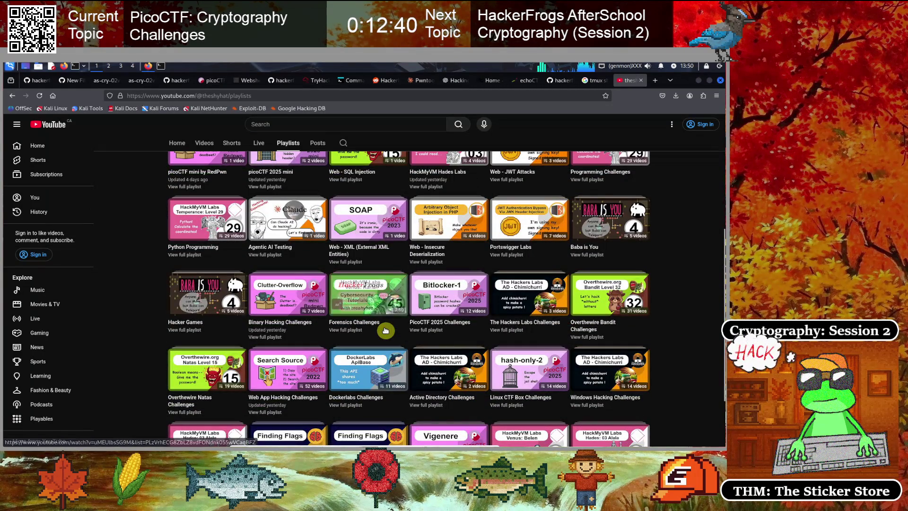
{"action": "scroll", "coordinate": [385, 330], "scroll_direction": "down", "scroll_amount": 1}
{"action": "scroll", "coordinate": [385, 330], "scroll_direction": "down", "scroll_amount": 1}
{"action": "scroll", "coordinate": [386, 330], "scroll_direction": "down", "scroll_amount": 1}
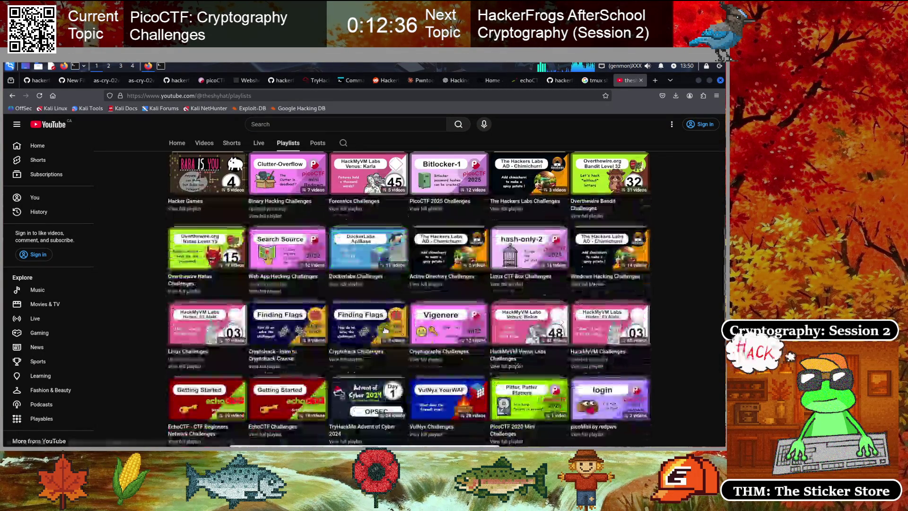
{"action": "scroll", "coordinate": [385, 330], "scroll_direction": "down", "scroll_amount": 1}
{"action": "scroll", "coordinate": [386, 331], "scroll_direction": "up", "scroll_amount": 5}
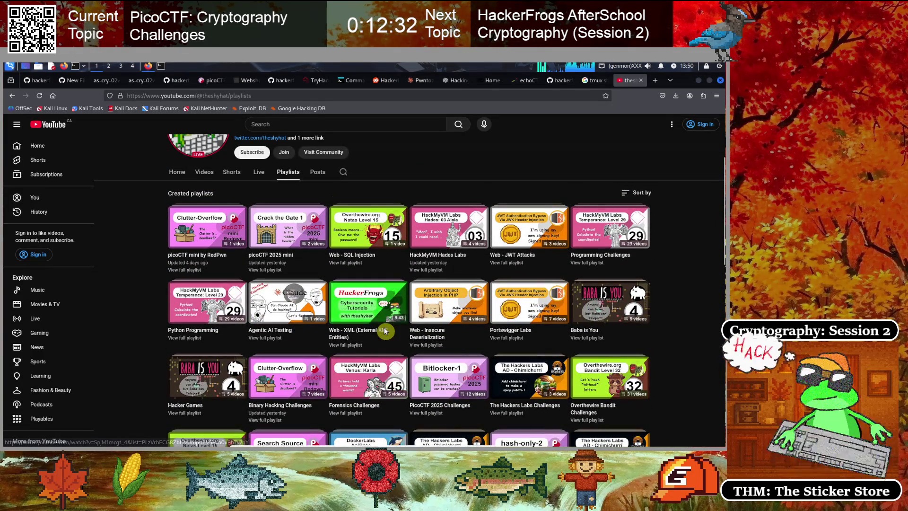
{"action": "scroll", "coordinate": [386, 330], "scroll_direction": "down", "scroll_amount": 1}
{"action": "scroll", "coordinate": [385, 330], "scroll_direction": "down", "scroll_amount": 8}
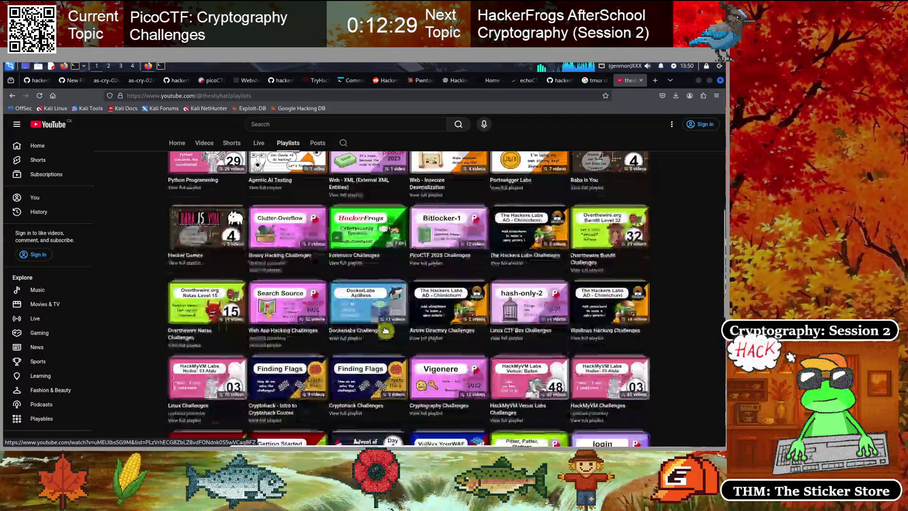
{"action": "scroll", "coordinate": [386, 329], "scroll_direction": "down", "scroll_amount": 1}
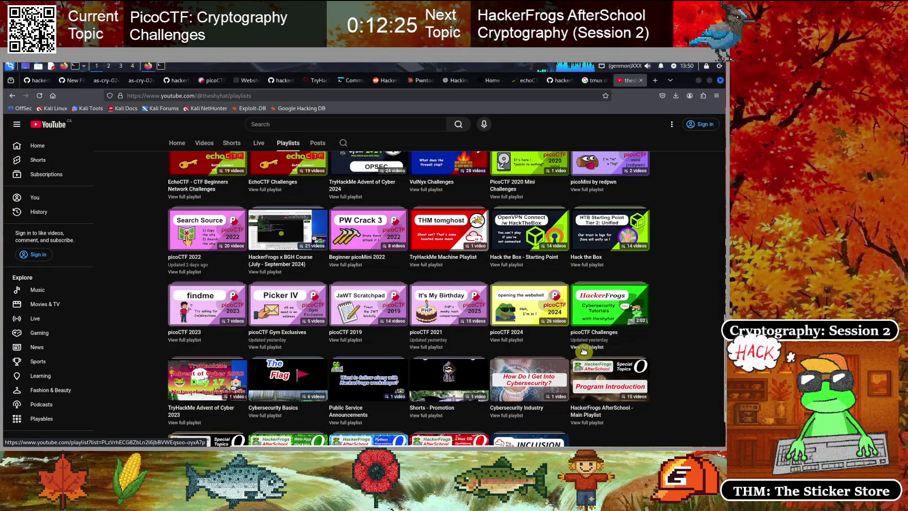
- Copy the link to the picoCTF Challenges playlist
{"action": "right_click", "coordinate": [587, 350]}
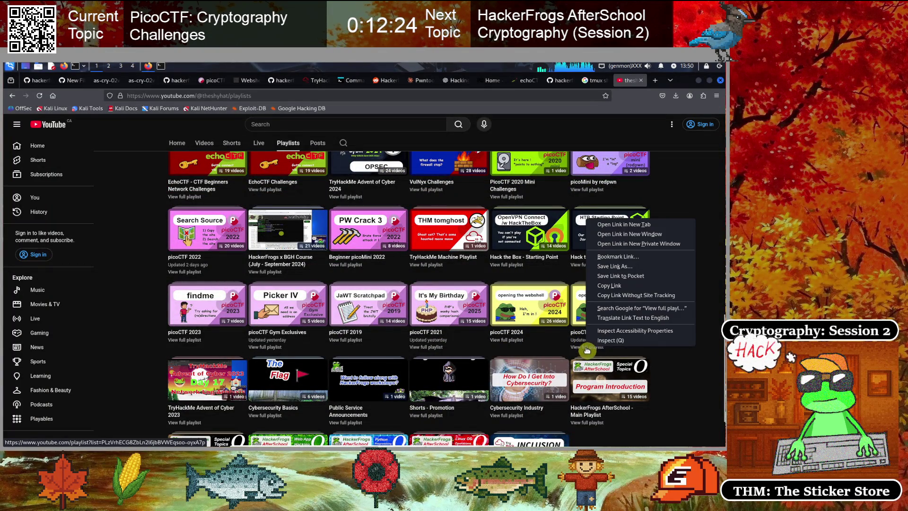
{"action": "left_click", "coordinate": [616, 288]}
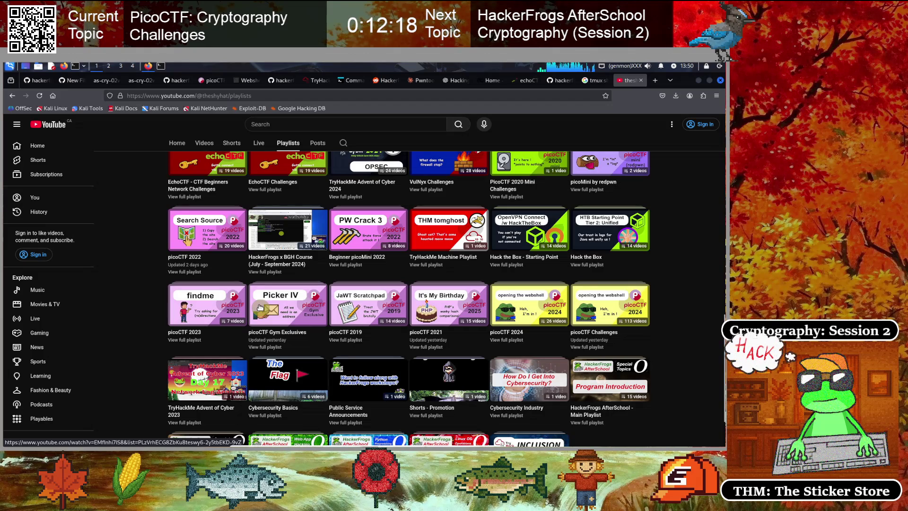
{"action": "mouse_move", "coordinate": [259, 307]}
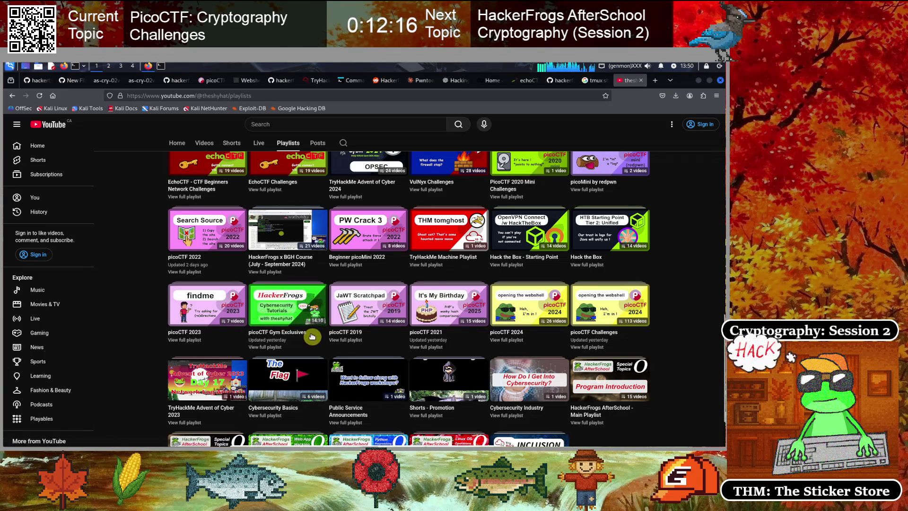
{"action": "scroll", "coordinate": [312, 337], "scroll_direction": "up", "scroll_amount": 15}
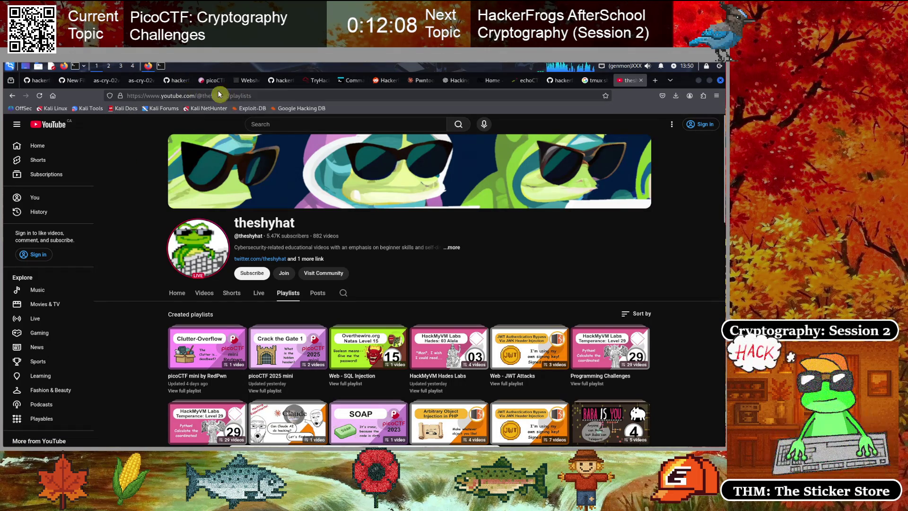
{"action": "left_click", "coordinate": [246, 82]}
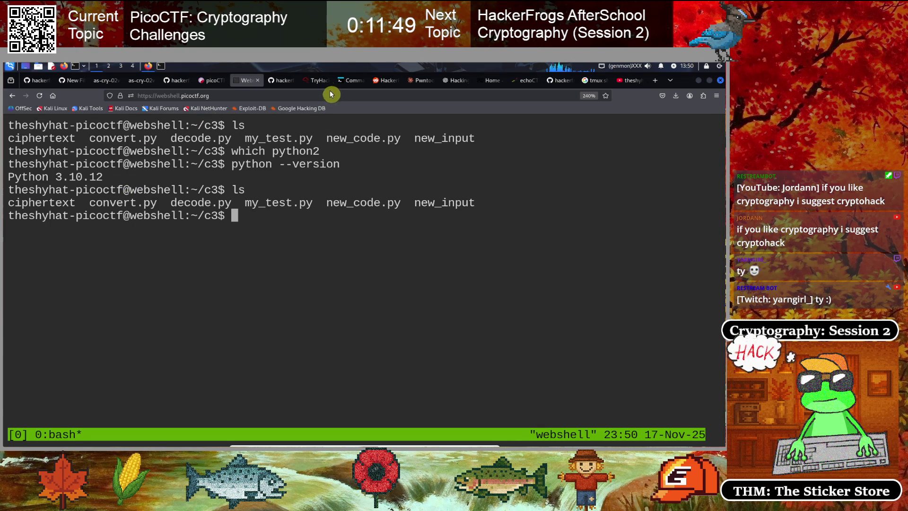
- Open a fresh blank browser tab
{"action": "left_click", "coordinate": [655, 80]}
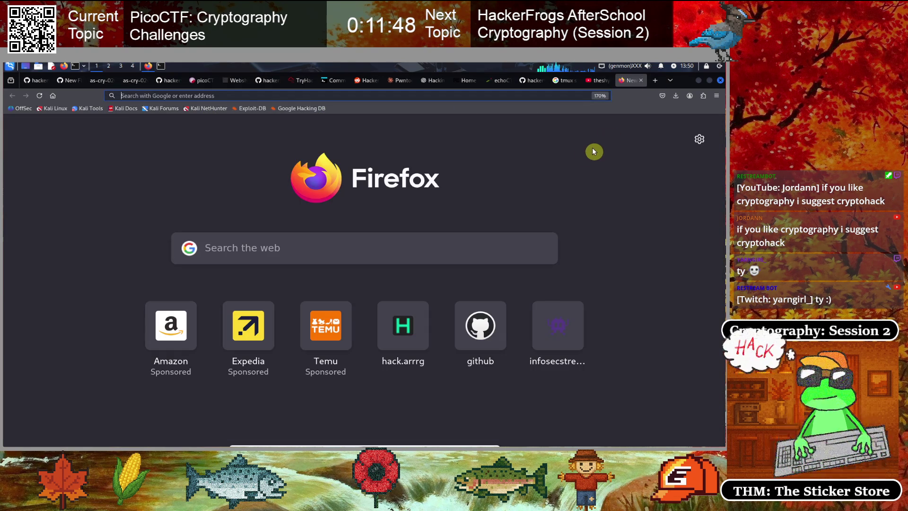
- Load the CryptoHack home page from the 'cryp' address-bar suggestion
{"action": "type", "text": "cryp"}
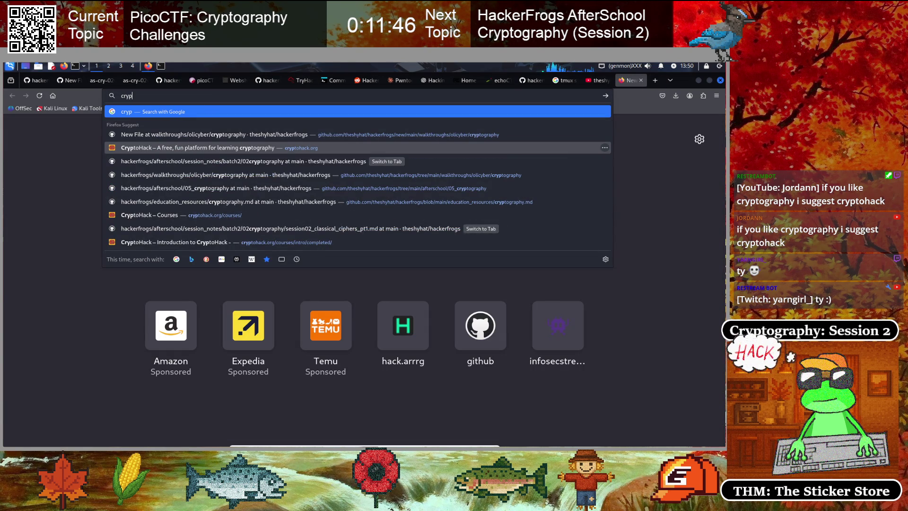
{"action": "key", "text": "Down"}
{"action": "key", "text": "Down"}
{"action": "key", "text": "Return"}
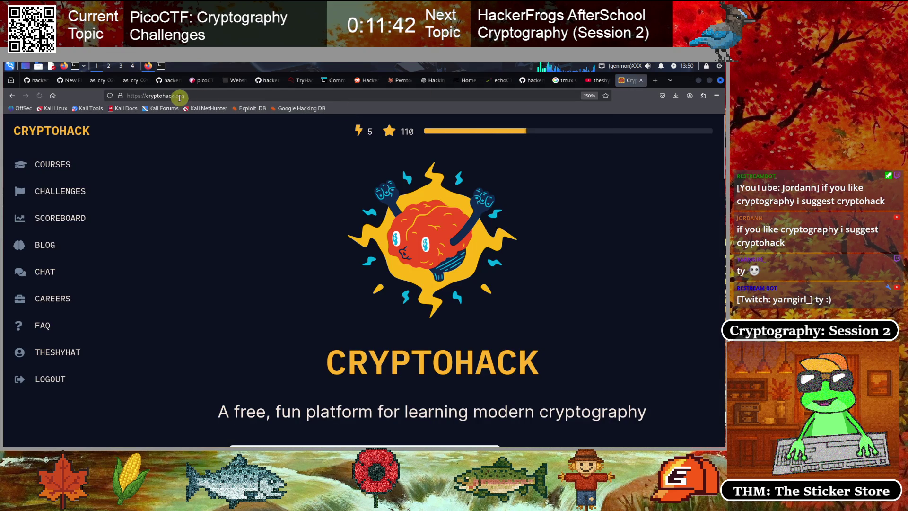
{"action": "left_click", "coordinate": [180, 95]}
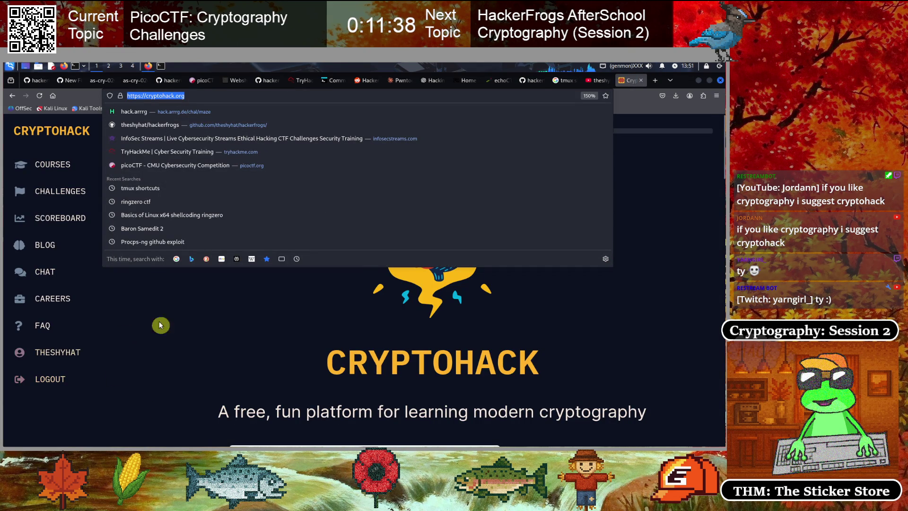
{"action": "left_click", "coordinate": [209, 322]}
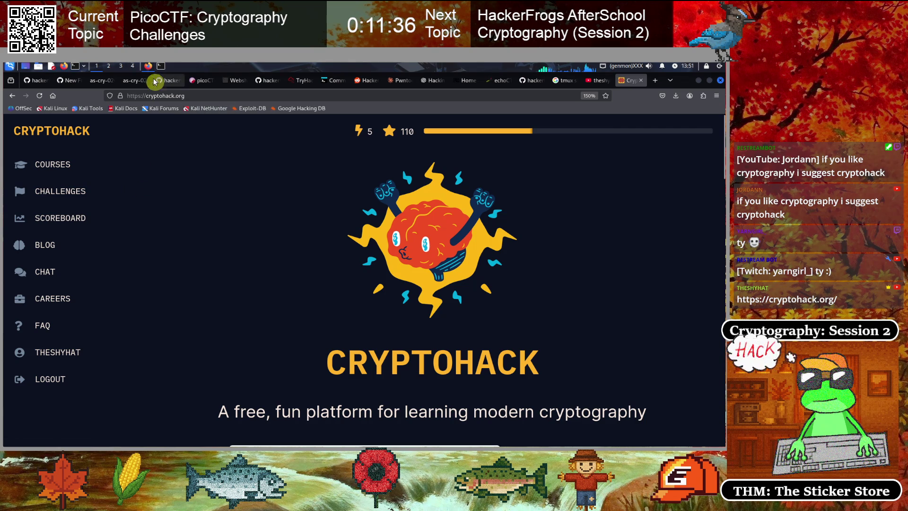
{"action": "left_click", "coordinate": [235, 80]}
{"action": "type", "text": "cat new_c"}
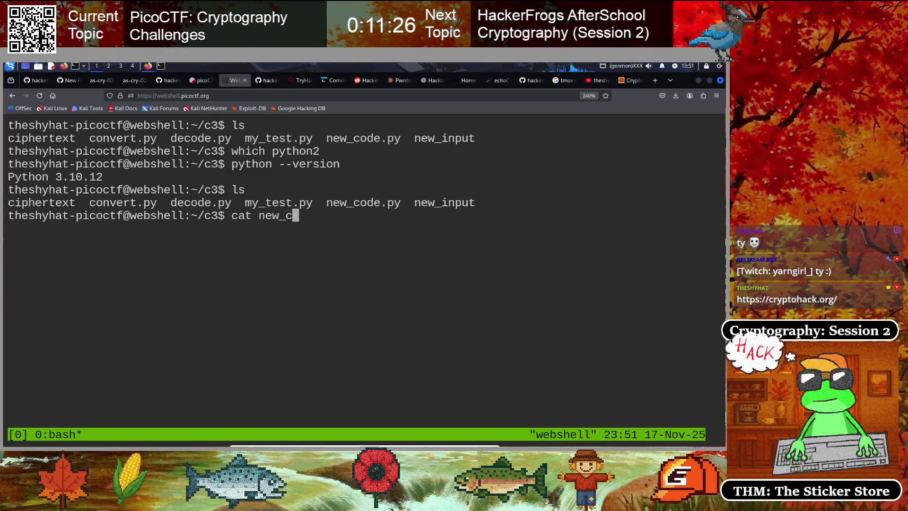
- Print the contents of new_input again
{"action": "type", "text": "ode.py"}
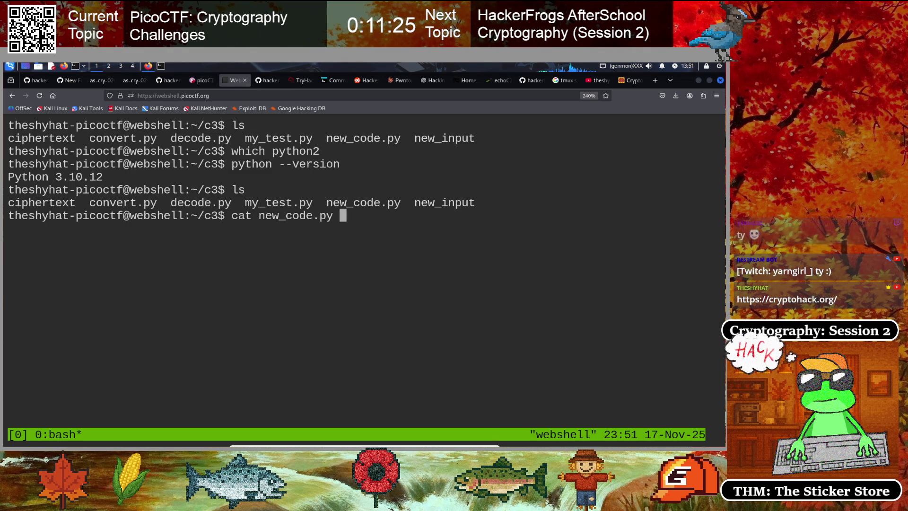
{"action": "key", "text": "Tab"}
{"action": "key", "text": "BackSpace"}
{"action": "key", "text": "BackSpace"}
{"action": "key", "text": "BackSpace"}
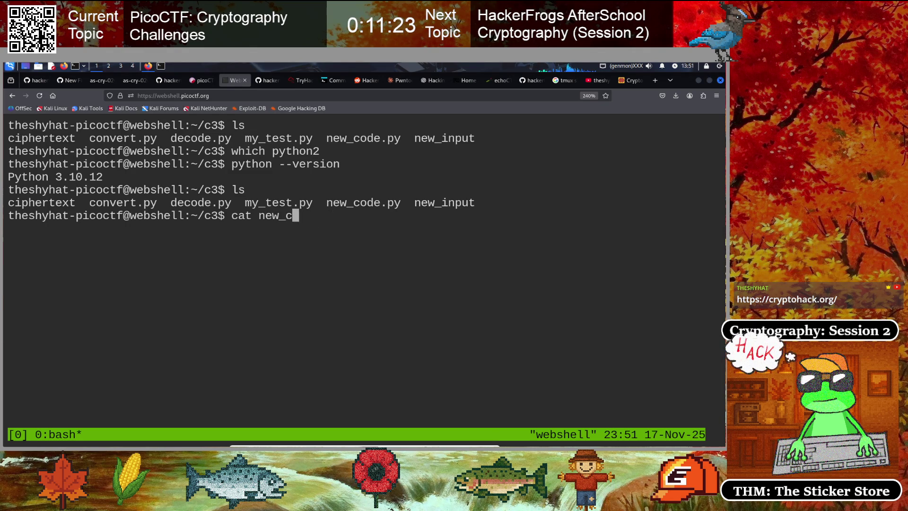
{"action": "type", "text": "inpu"}
{"action": "key", "text": "Return"}
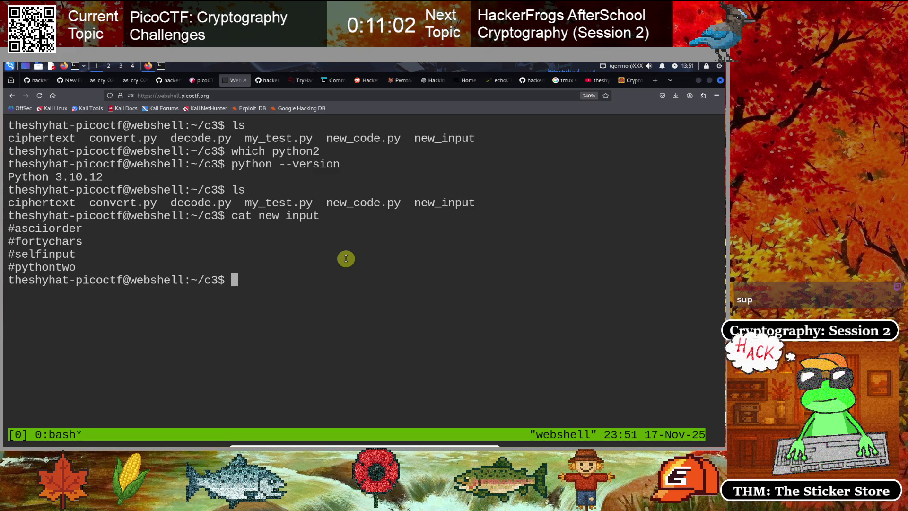
- Decode ciphertext with decode.py into new_code.py and print the resulting script
{"action": "type", "text": "python decod"}
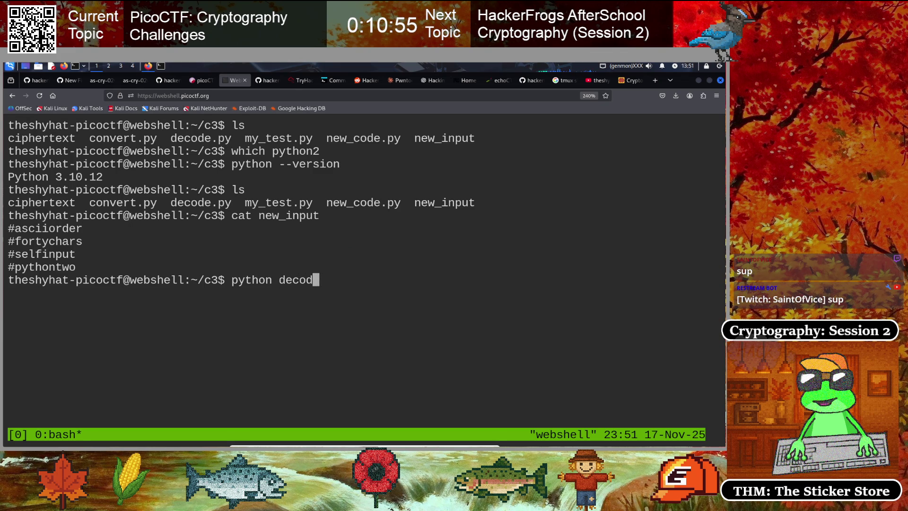
{"action": "type", "text": "e.py ciphertext > new_code.py"}
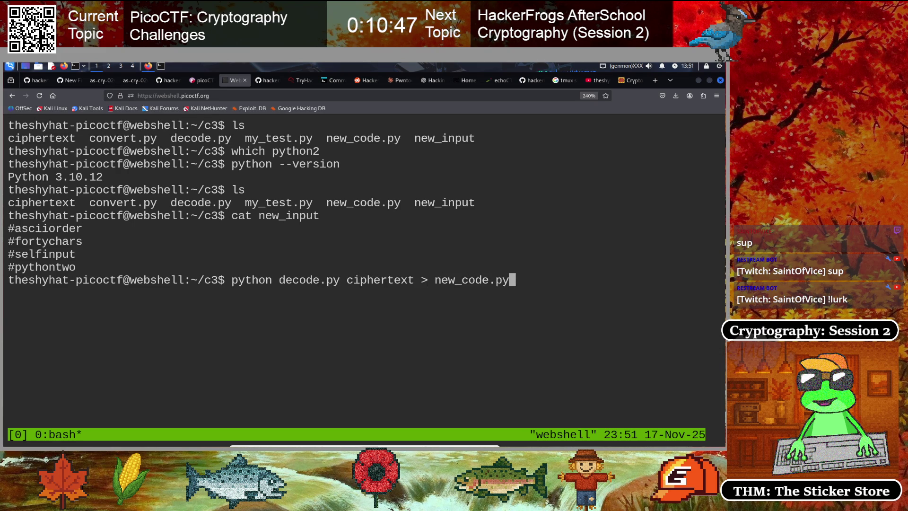
{"action": "key", "text": "Return"}
{"action": "type", "text": "cat new_code."}
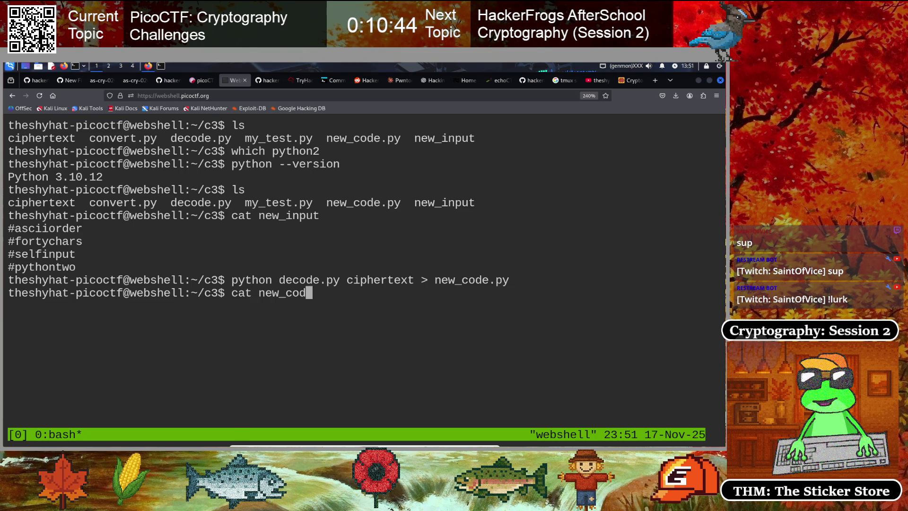
{"action": "type", "text": "py"}
{"action": "key", "text": "Return"}
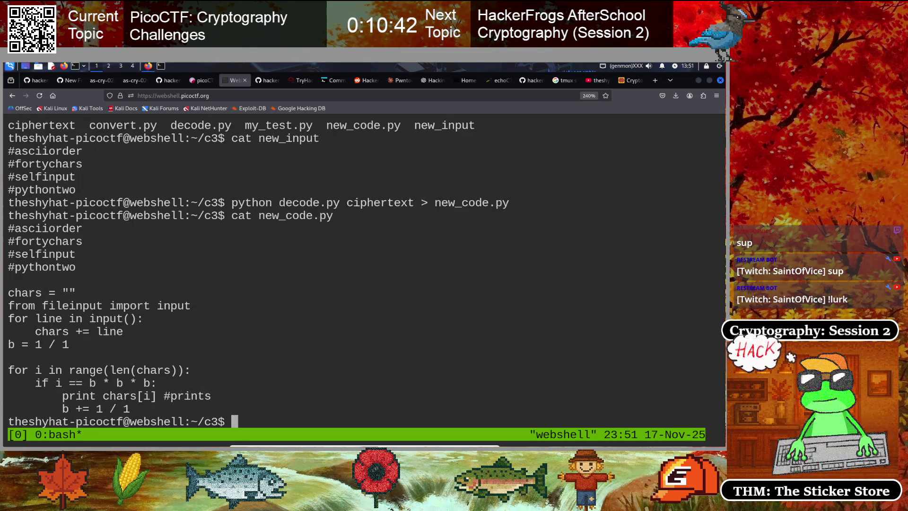
- Copy the decoded script, its 'b = 1 / 1' line and the 'b * b * b:' condition
{"action": "mouse_move", "coordinate": [8, 230]}
{"action": "left_mouse_down"}
{"action": "mouse_move", "coordinate": [39, 259]}
{"action": "mouse_move", "coordinate": [83, 326]}
{"action": "mouse_move", "coordinate": [198, 403]}
{"action": "left_mouse_up"}
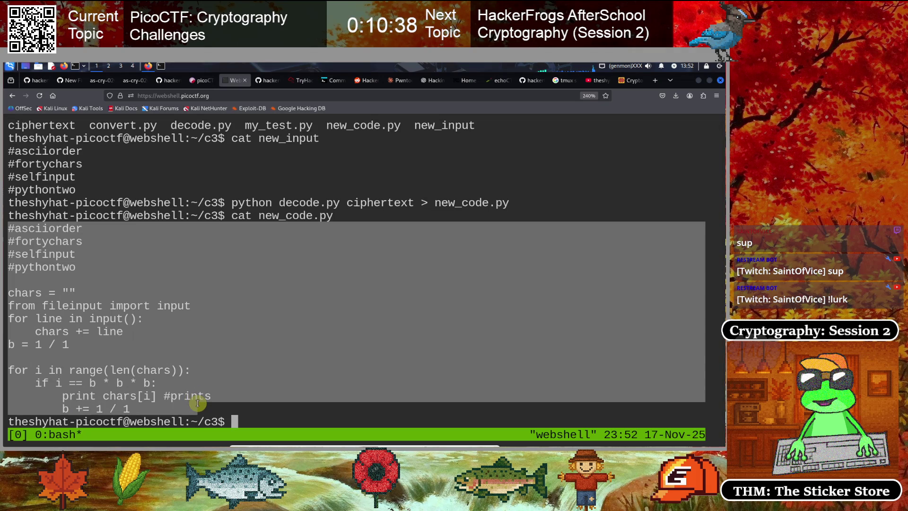
{"action": "right_click", "coordinate": [100, 318]}
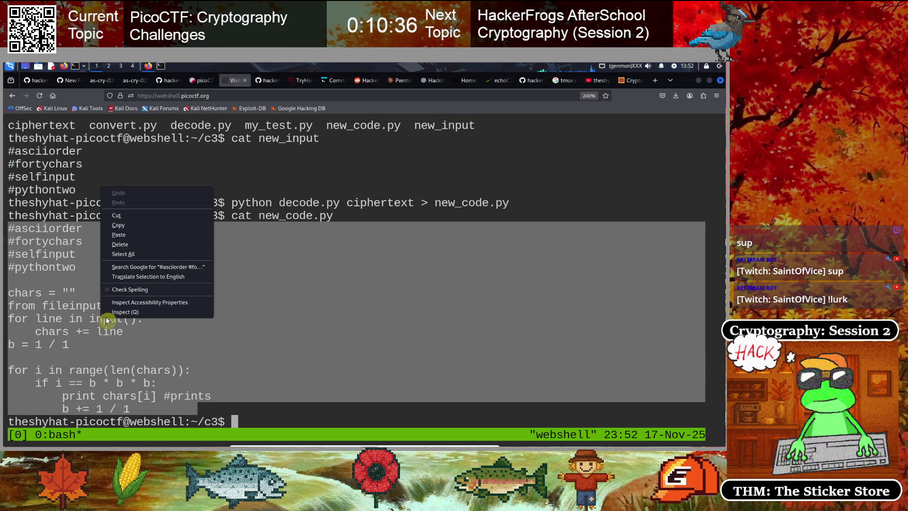
{"action": "left_click", "coordinate": [118, 225]}
{"action": "left_click", "coordinate": [109, 239]}
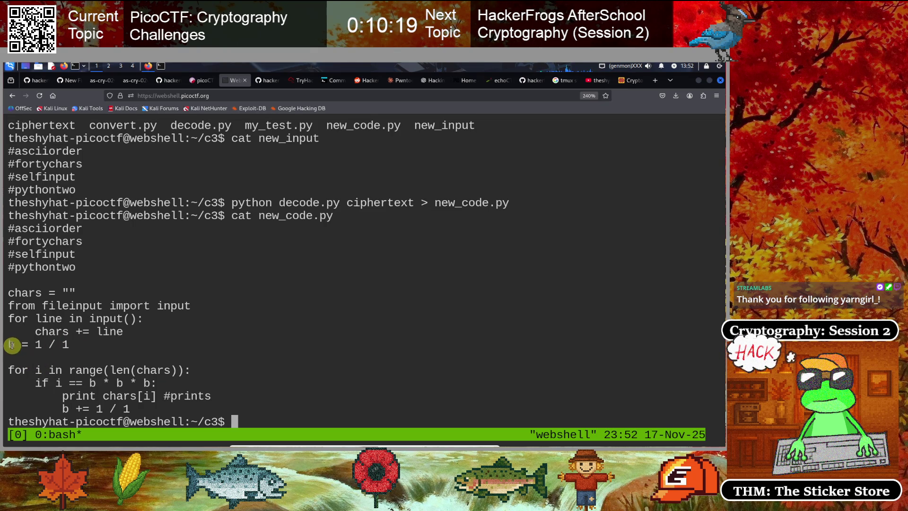
{"action": "left_click_drag", "start_coordinate": [10, 344], "coordinate": [90, 348]}
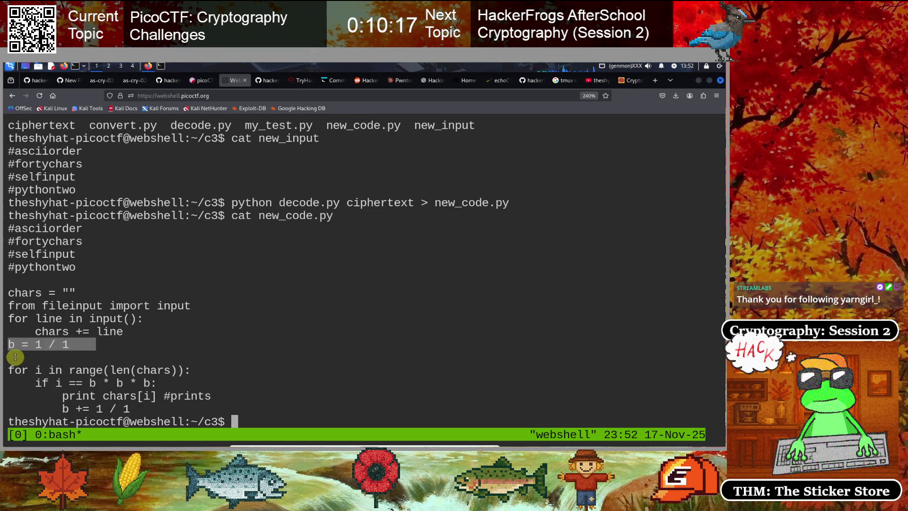
{"action": "left_click", "coordinate": [36, 357]}
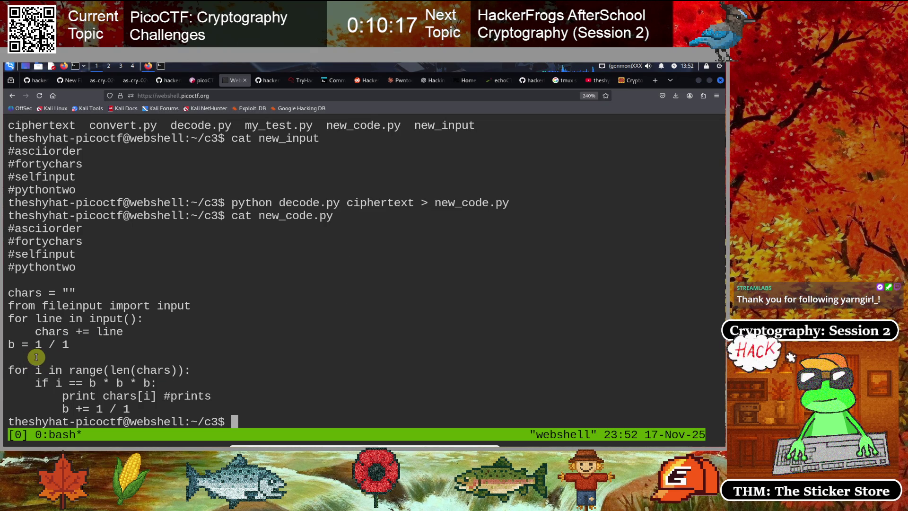
{"action": "left_click_drag", "start_coordinate": [92, 383], "coordinate": [168, 383]}
{"action": "left_click", "coordinate": [95, 394]}
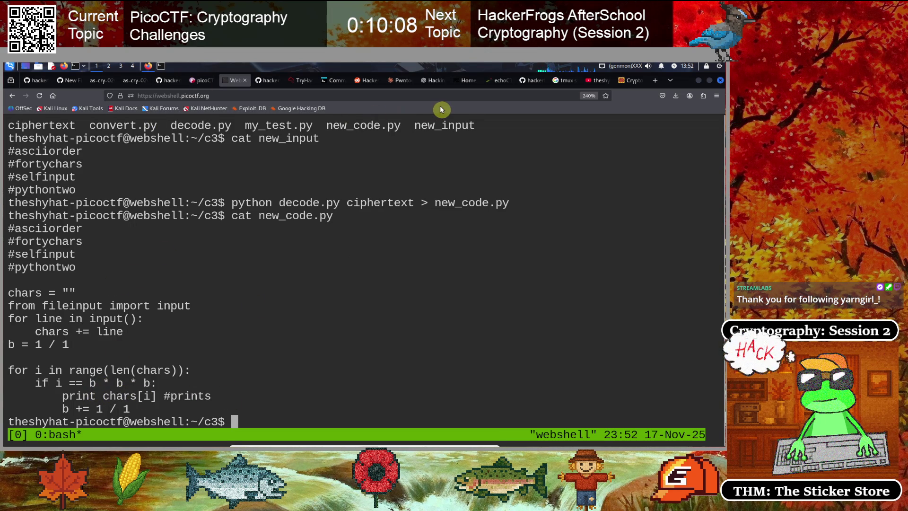
{"action": "left_click", "coordinate": [428, 83]}
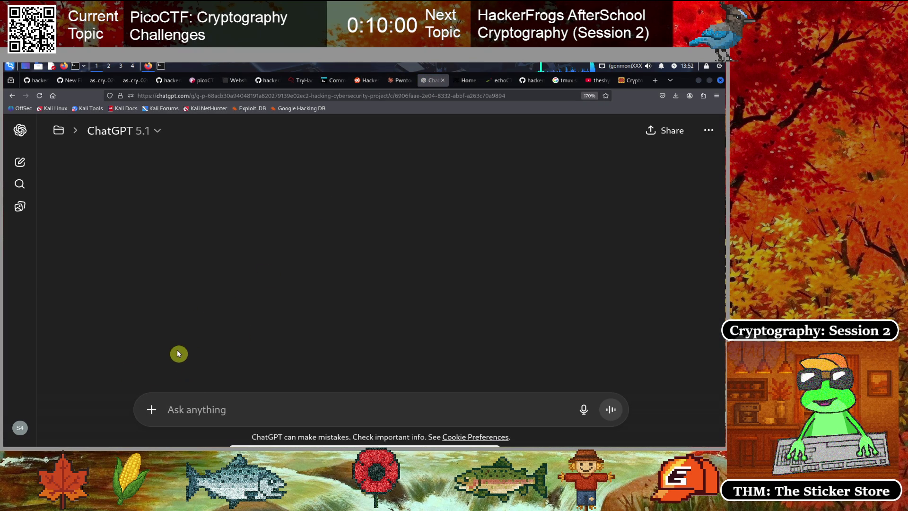
- Draft the ChatGPT prompt 'We are doing cryptography, and we want to understand this script:'
{"action": "type", "text": "We are doing cryptog"}
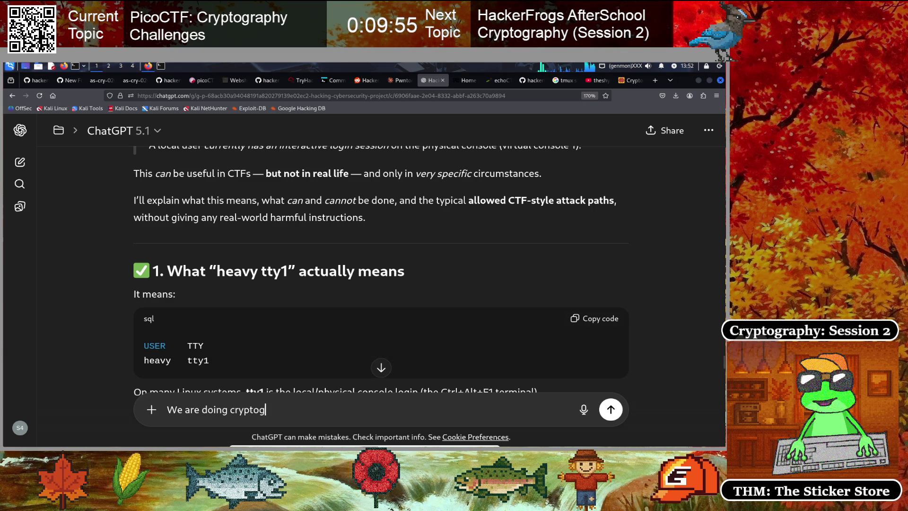
{"action": "type", "text": "raphy, and we w"}
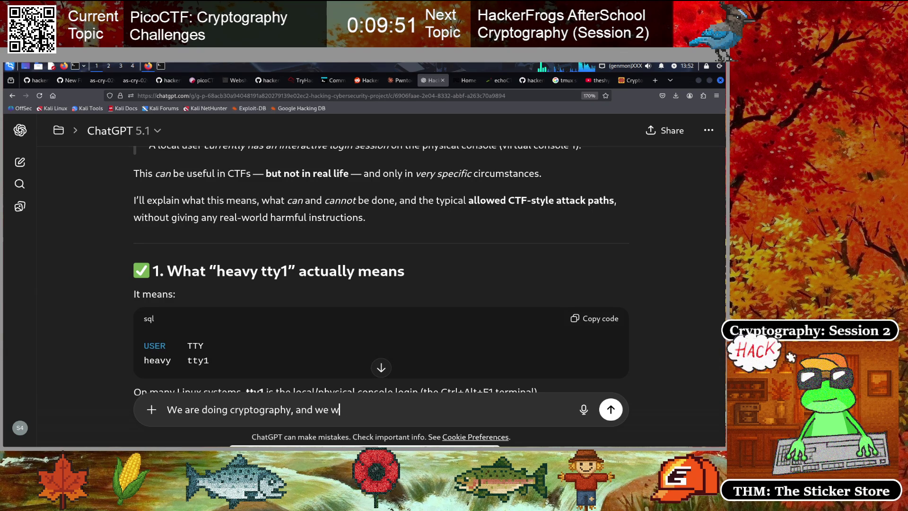
{"action": "type", "text": "tand this sc"}
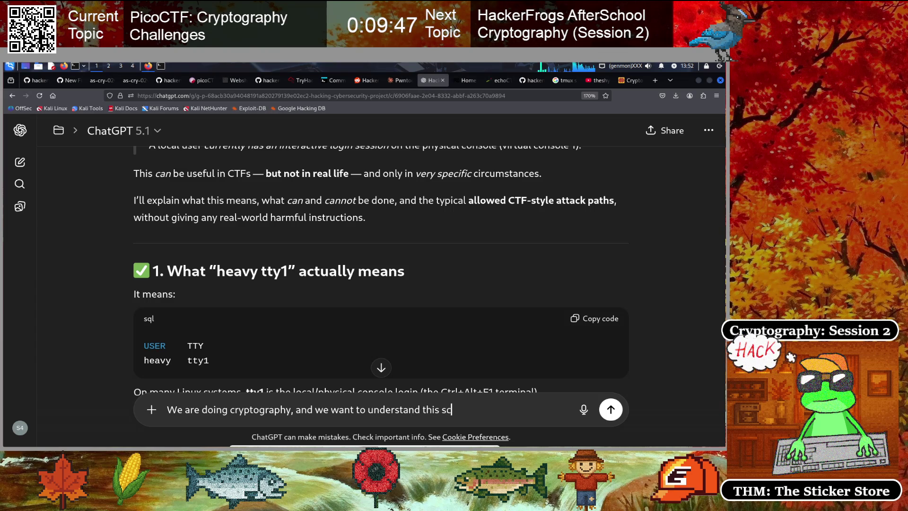
{"action": "type", "text": "ript:"}
{"action": "key", "text": "shift+Return"}
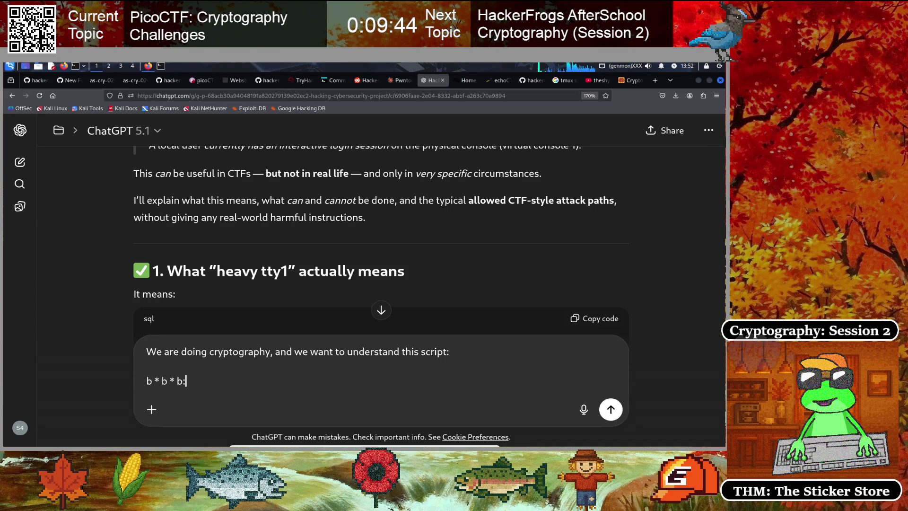
{"action": "key", "text": "ctrl+z"}
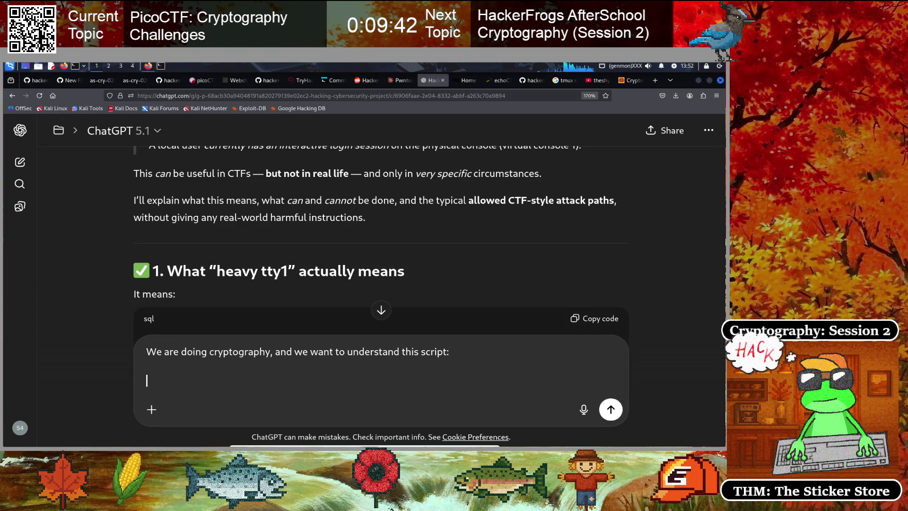
- Copy the whole decoded new_code.py script from the webshell terminal
{"action": "left_click", "coordinate": [235, 80]}
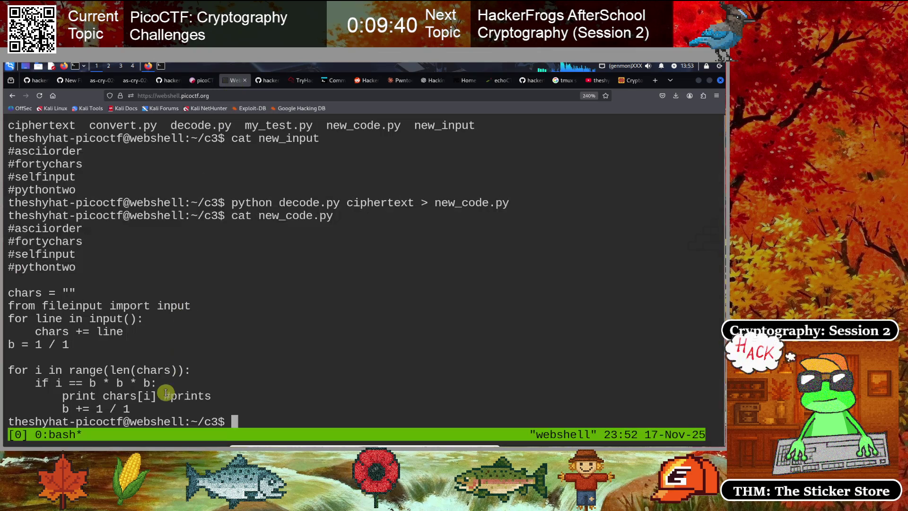
{"action": "mouse_move", "coordinate": [171, 408]}
{"action": "left_mouse_down"}
{"action": "mouse_move", "coordinate": [47, 344]}
{"action": "mouse_move", "coordinate": [11, 268]}
{"action": "mouse_move", "coordinate": [8, 228]}
{"action": "left_mouse_up"}
{"action": "right_click", "coordinate": [55, 239]}
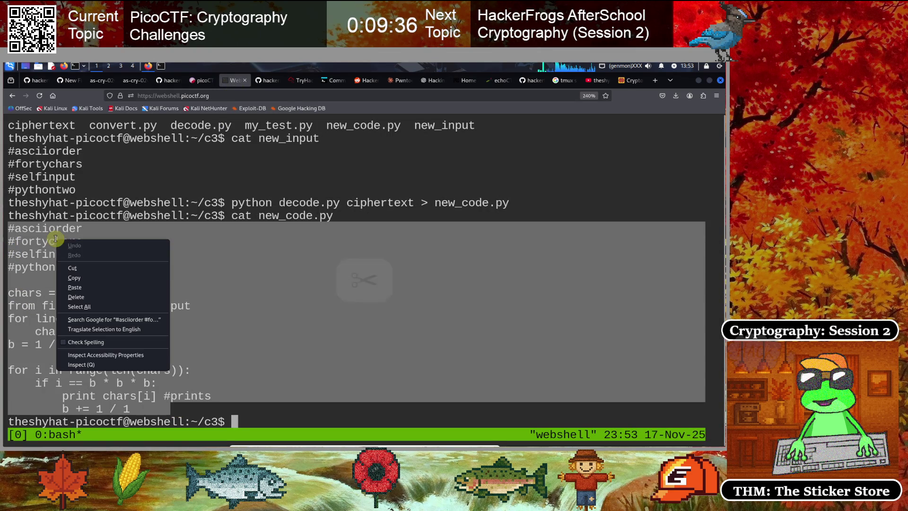
{"action": "left_click", "coordinate": [91, 275]}
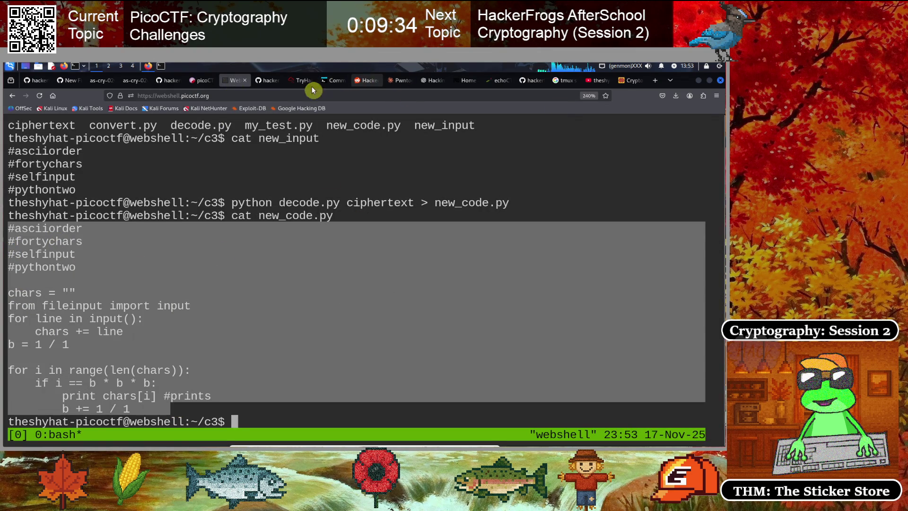
- Paste the decoded script under the prompt and send the question to ChatGPT
{"action": "left_click", "coordinate": [433, 80]}
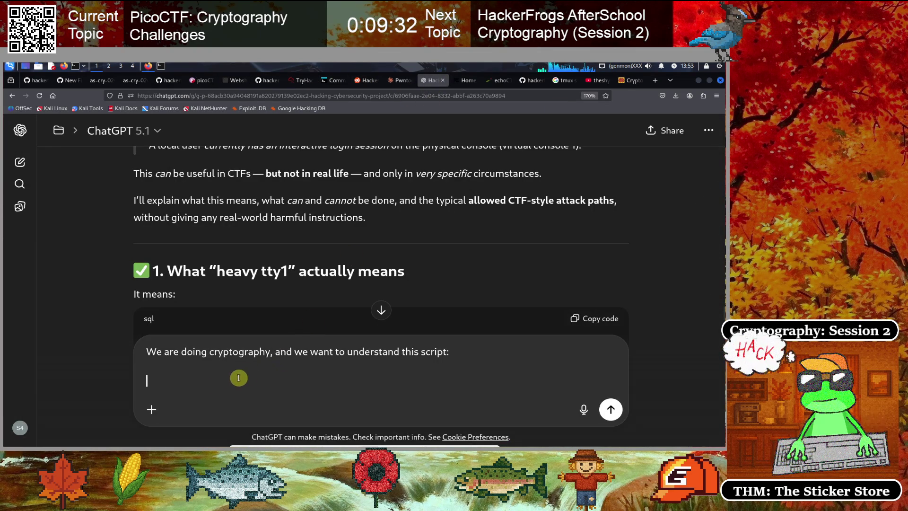
{"action": "key", "text": "ctrl+v"}
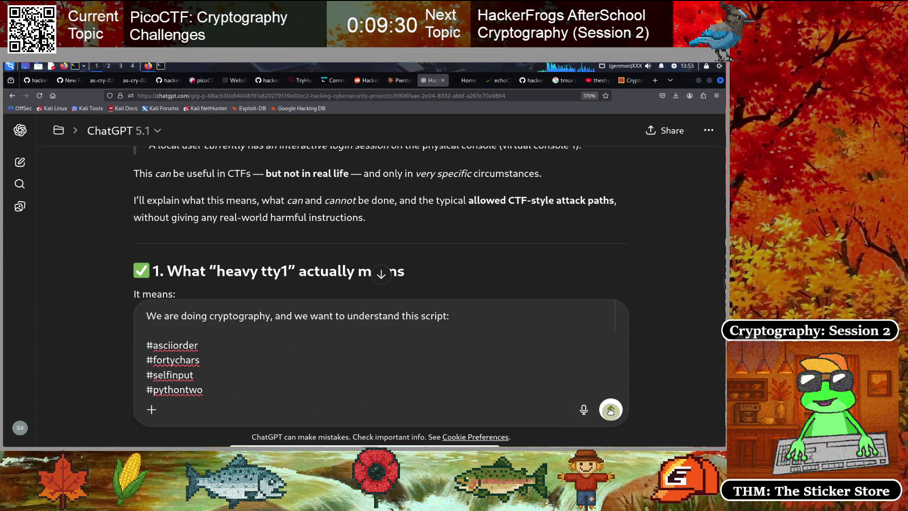
{"action": "key", "text": "Return"}
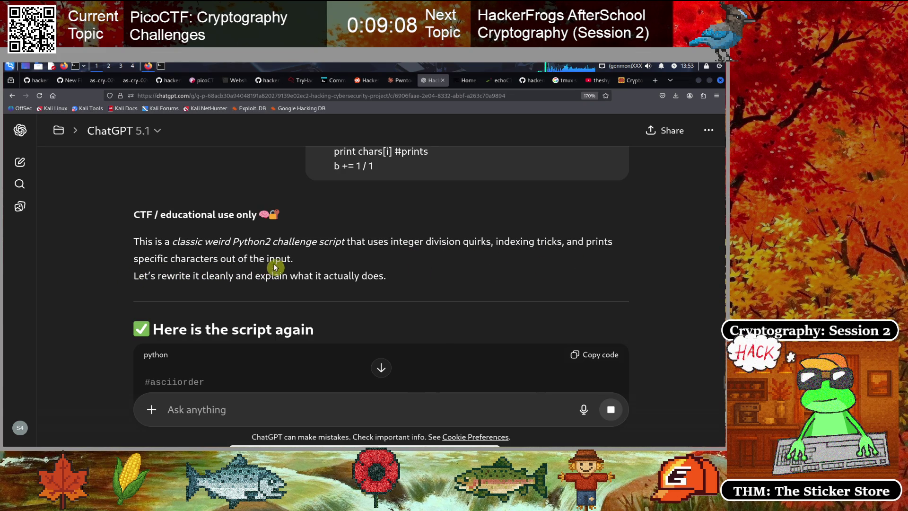
- Scroll ChatGPT's reply to the 'Critical fact: This is Python 2, not Python 3' section
{"action": "scroll", "coordinate": [271, 258], "scroll_direction": "down", "scroll_amount": 2}
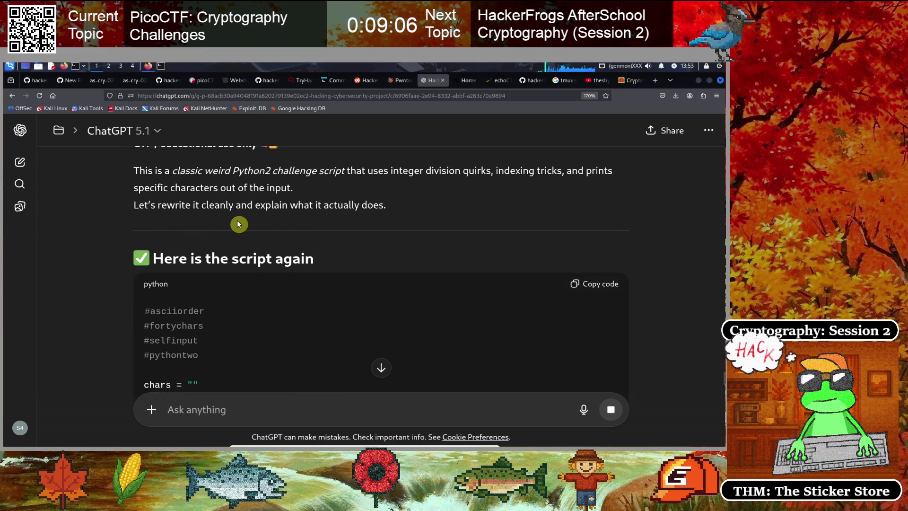
{"action": "scroll", "coordinate": [303, 210], "scroll_direction": "down", "scroll_amount": 2}
{"action": "scroll", "coordinate": [303, 213], "scroll_direction": "down", "scroll_amount": 1}
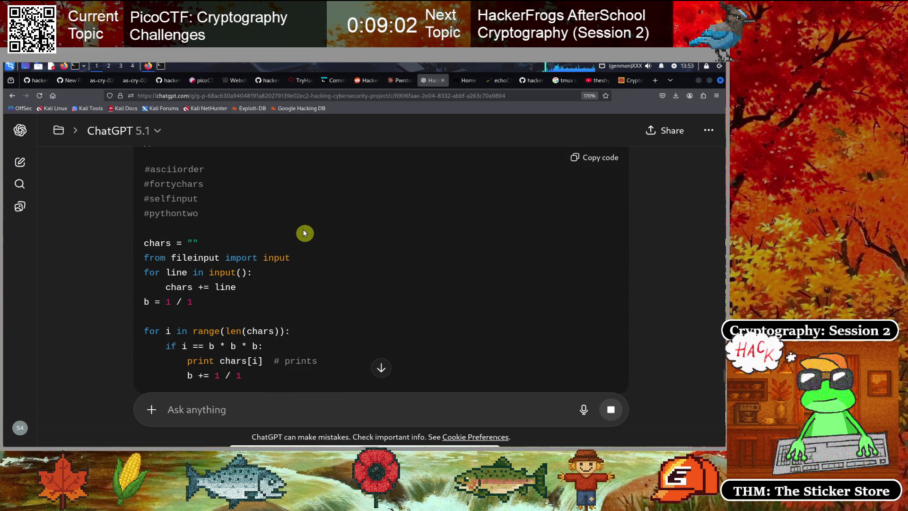
{"action": "scroll", "coordinate": [302, 230], "scroll_direction": "up", "scroll_amount": 2}
{"action": "scroll", "coordinate": [300, 229], "scroll_direction": "down", "scroll_amount": 2}
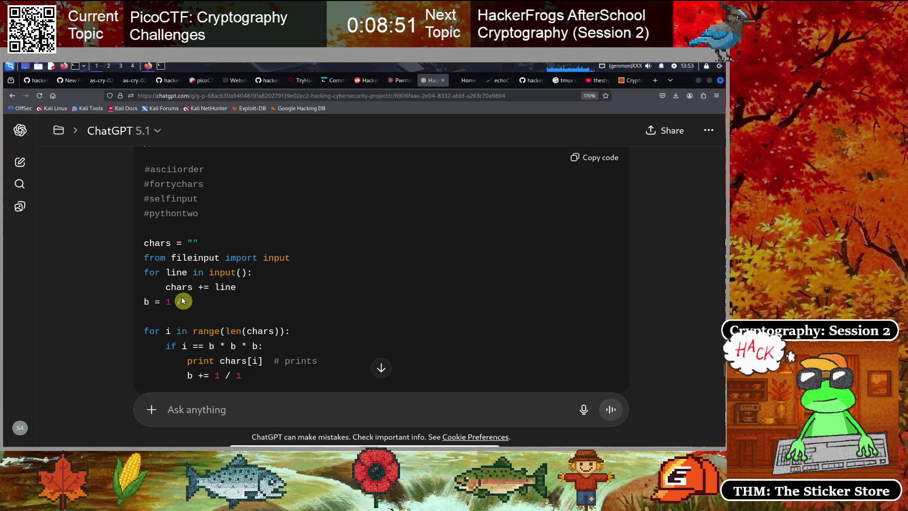
{"action": "scroll", "coordinate": [256, 300], "scroll_direction": "down", "scroll_amount": 3}
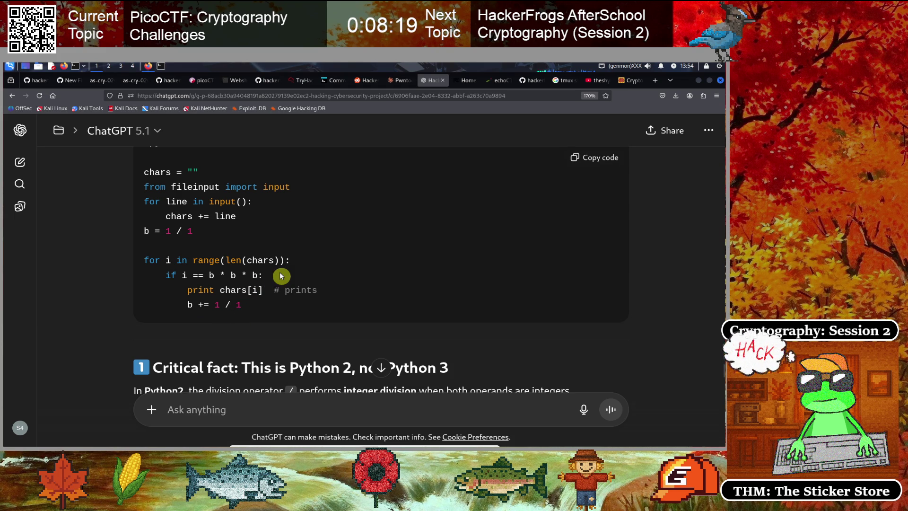
{"action": "scroll", "coordinate": [286, 271], "scroll_direction": "down", "scroll_amount": 1}
{"action": "scroll", "coordinate": [287, 271], "scroll_direction": "down", "scroll_amount": 3}
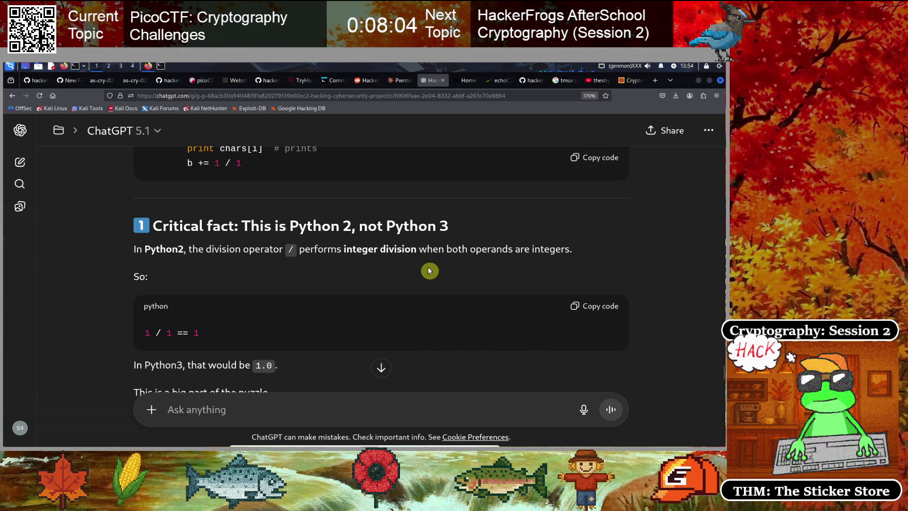
{"action": "scroll", "coordinate": [429, 270], "scroll_direction": "down", "scroll_amount": 2}
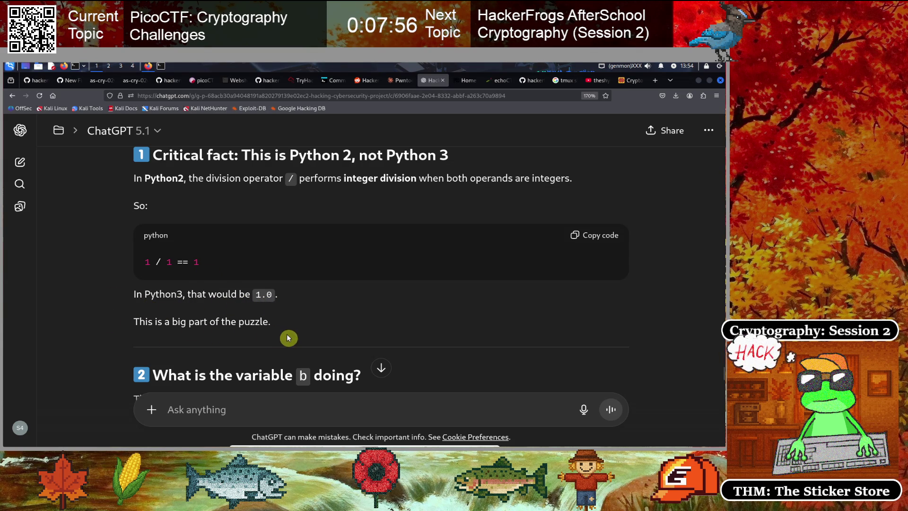
{"action": "scroll", "coordinate": [286, 327], "scroll_direction": "down", "scroll_amount": 3}
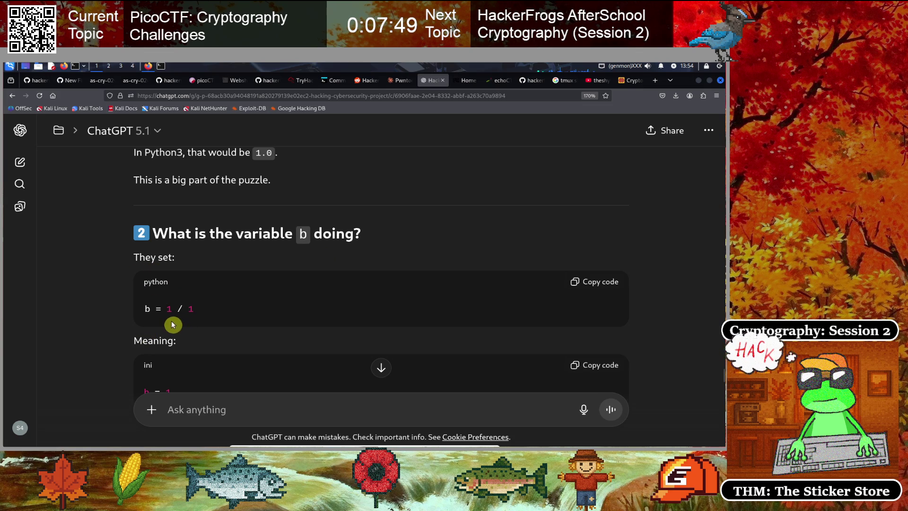
{"action": "scroll", "coordinate": [199, 315], "scroll_direction": "down", "scroll_amount": 2}
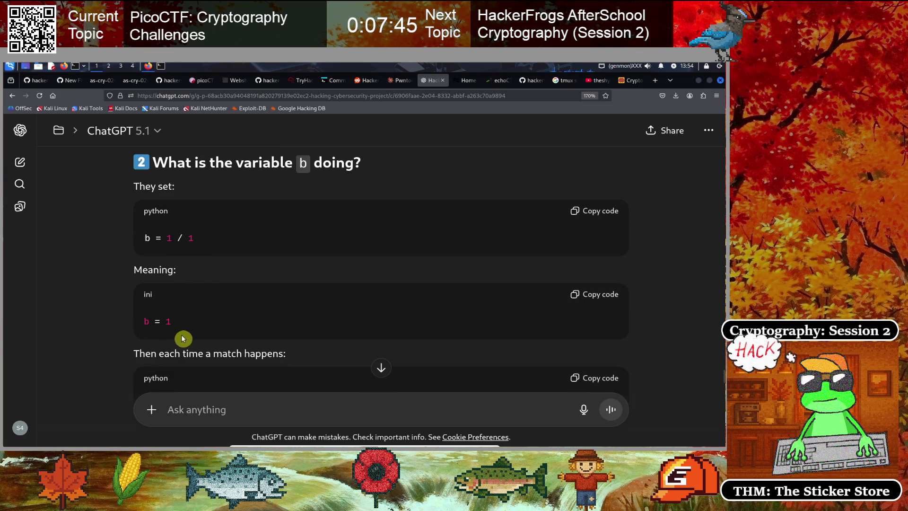
{"action": "scroll", "coordinate": [180, 326], "scroll_direction": "down", "scroll_amount": 2}
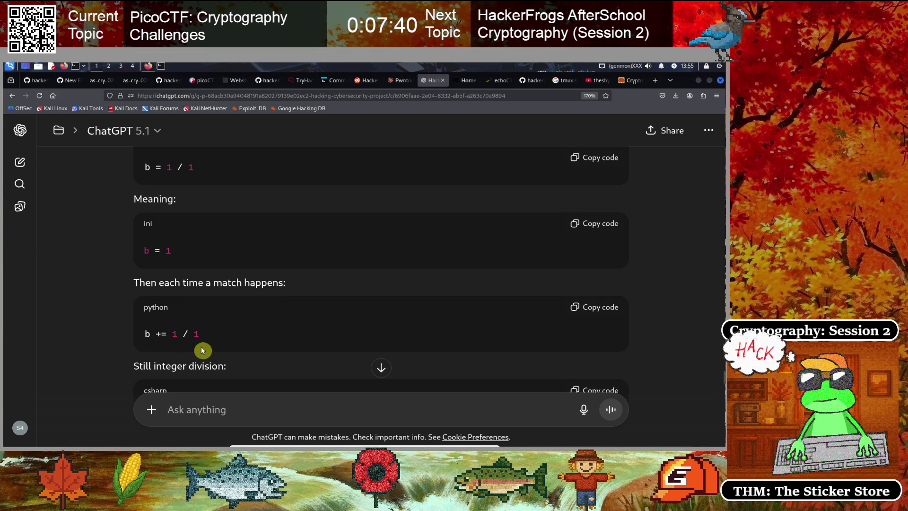
{"action": "scroll", "coordinate": [196, 330], "scroll_direction": "down", "scroll_amount": 2}
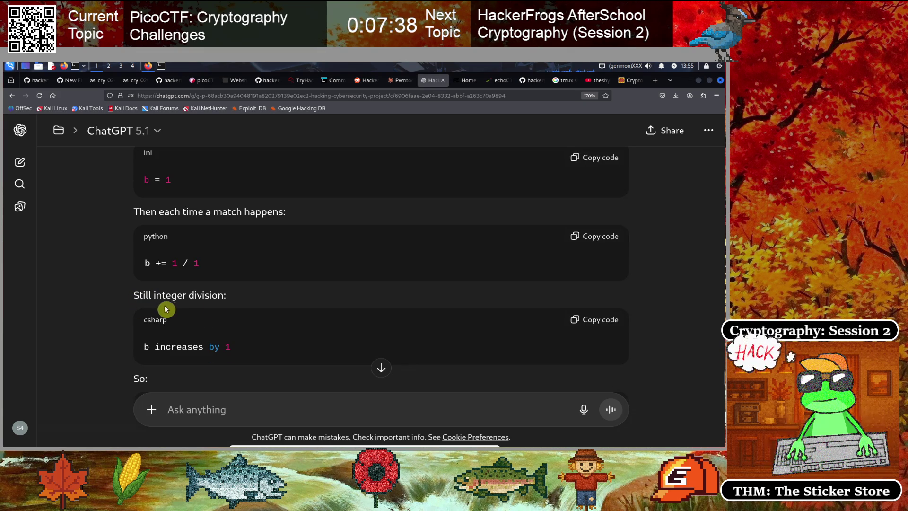
{"action": "scroll", "coordinate": [213, 298], "scroll_direction": "down", "scroll_amount": 2}
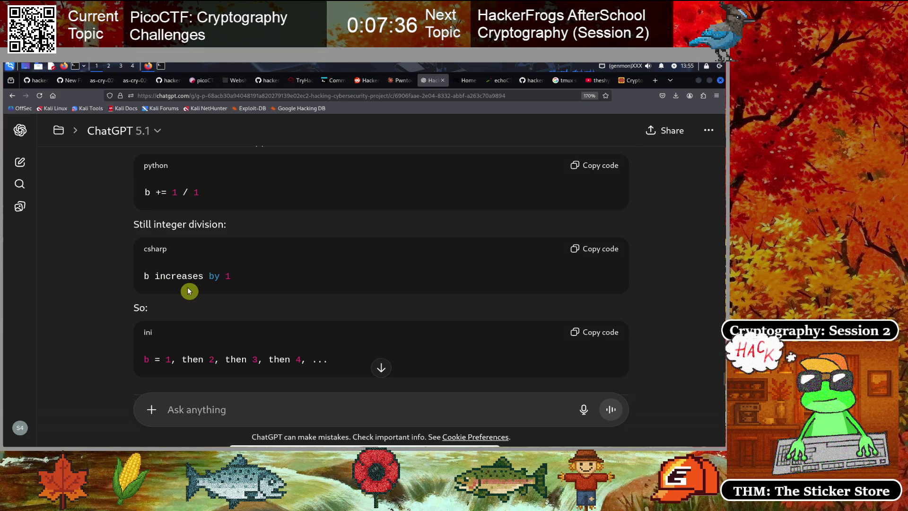
{"action": "scroll", "coordinate": [236, 286], "scroll_direction": "down", "scroll_amount": 2}
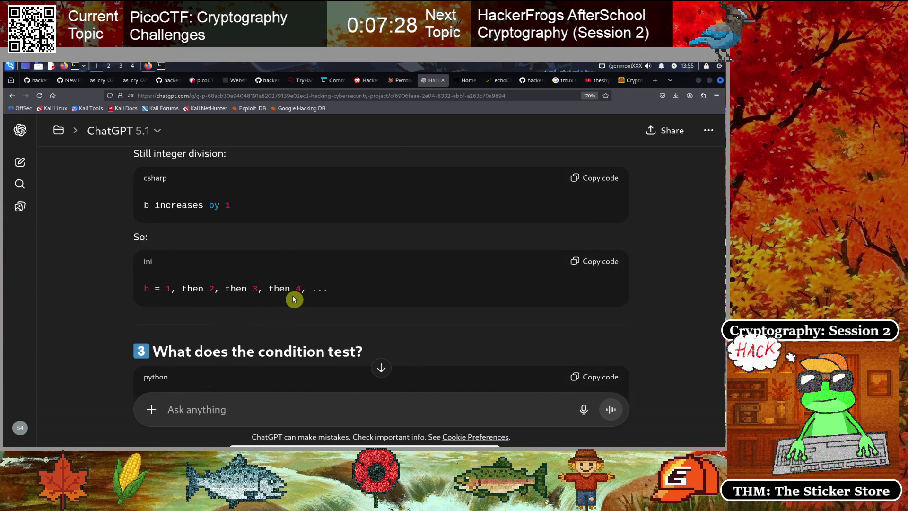
{"action": "scroll", "coordinate": [263, 280], "scroll_direction": "down", "scroll_amount": 3}
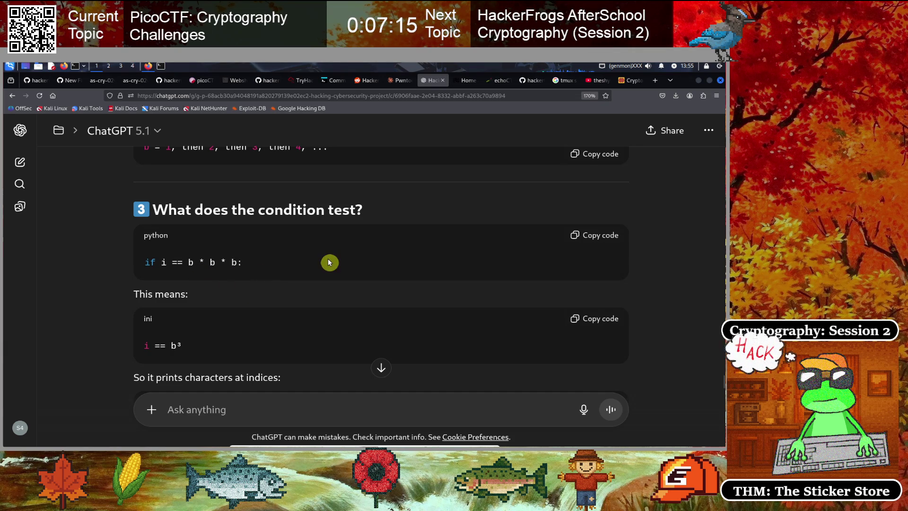
{"action": "scroll", "coordinate": [331, 260], "scroll_direction": "down", "scroll_amount": 3}
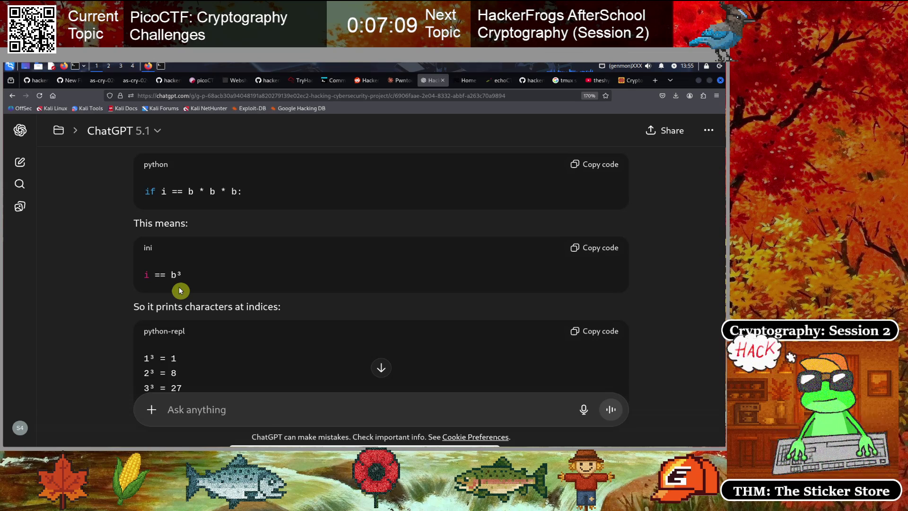
{"action": "scroll", "coordinate": [241, 275], "scroll_direction": "down", "scroll_amount": 3}
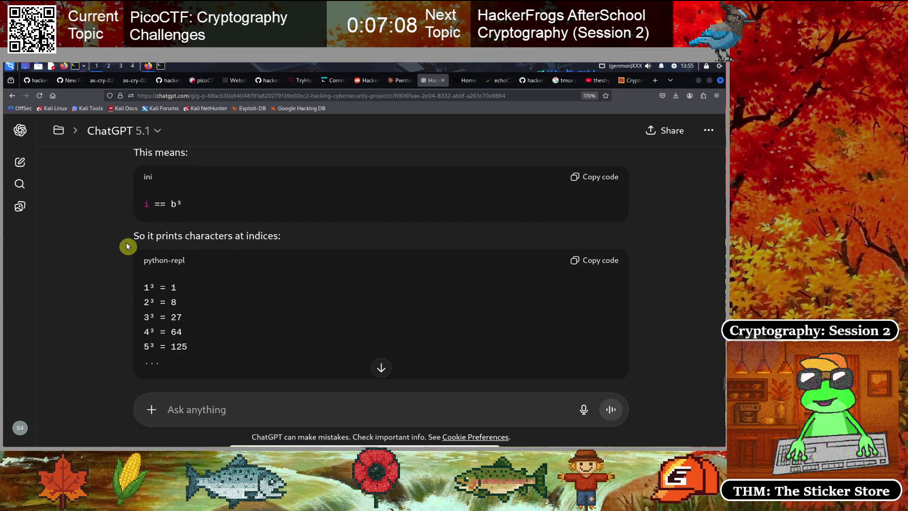
{"action": "scroll", "coordinate": [282, 254], "scroll_direction": "down", "scroll_amount": 3}
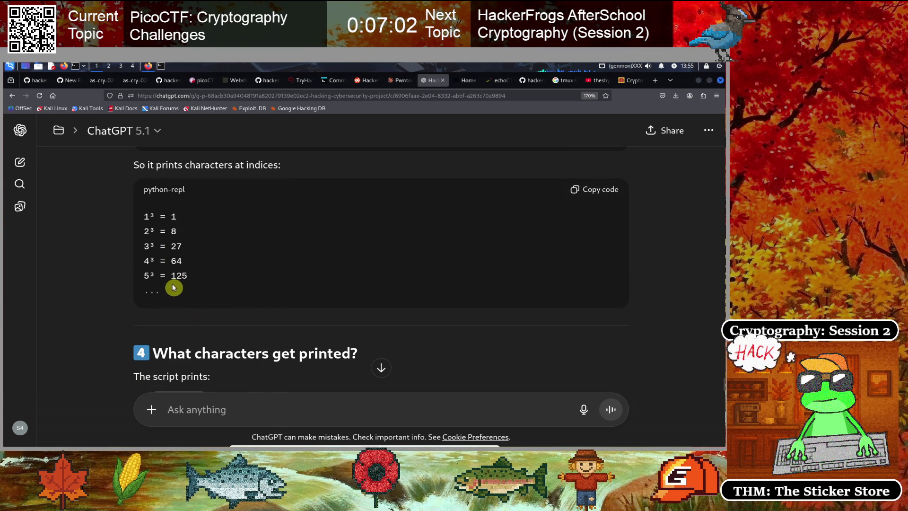
{"action": "scroll", "coordinate": [212, 273], "scroll_direction": "down", "scroll_amount": 6}
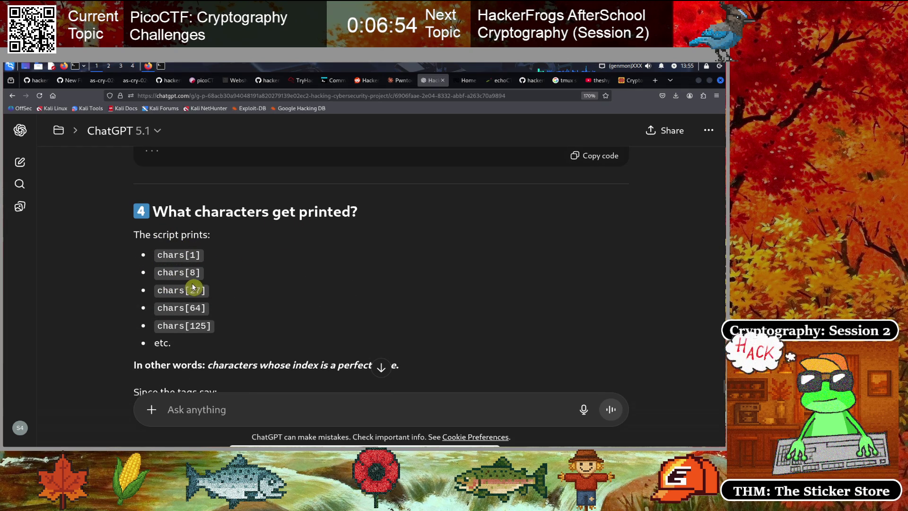
{"action": "scroll", "coordinate": [192, 284], "scroll_direction": "down", "scroll_amount": 2}
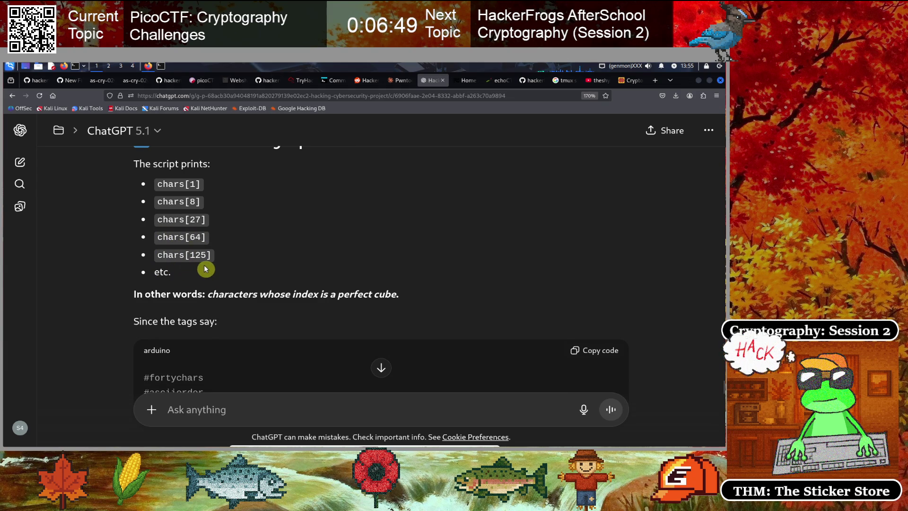
{"action": "scroll", "coordinate": [183, 294], "scroll_direction": "down", "scroll_amount": 2}
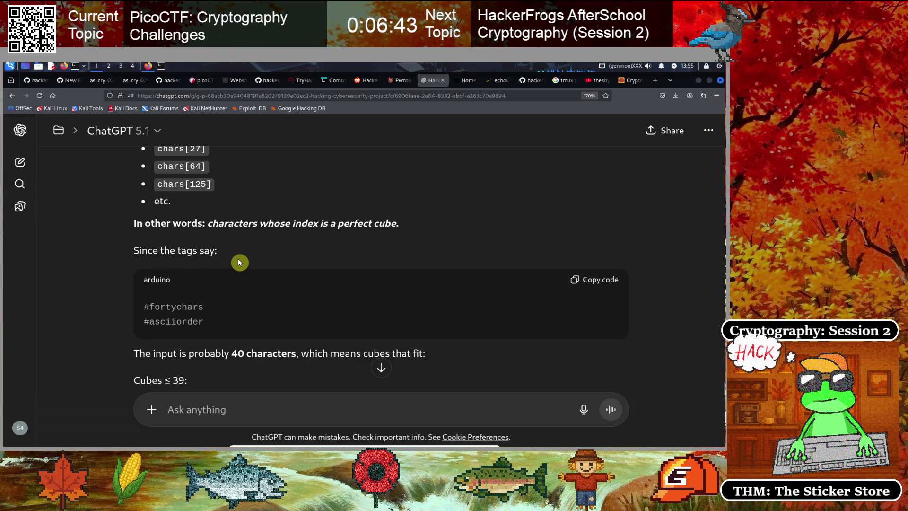
{"action": "scroll", "coordinate": [232, 259], "scroll_direction": "down", "scroll_amount": 2}
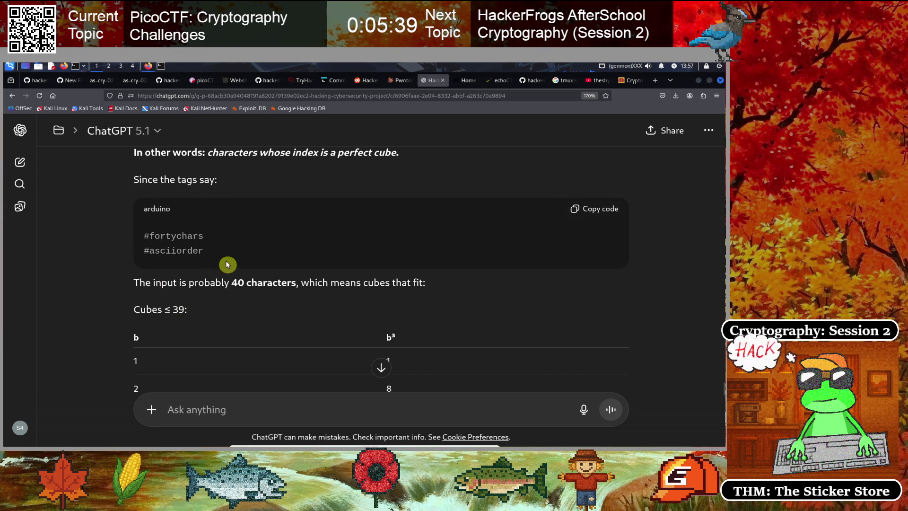
{"action": "scroll", "coordinate": [248, 264], "scroll_direction": "down", "scroll_amount": 3}
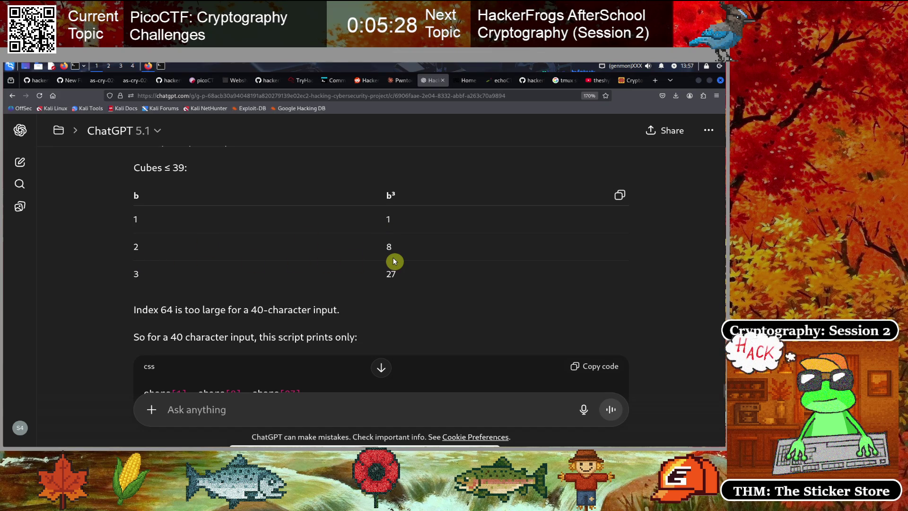
{"action": "scroll", "coordinate": [378, 260], "scroll_direction": "down", "scroll_amount": 3}
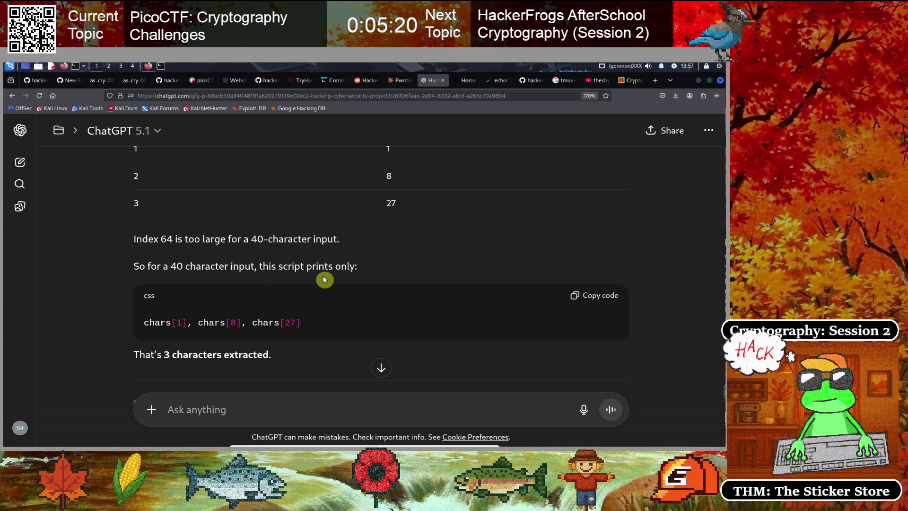
{"action": "scroll", "coordinate": [336, 279], "scroll_direction": "down", "scroll_amount": 2}
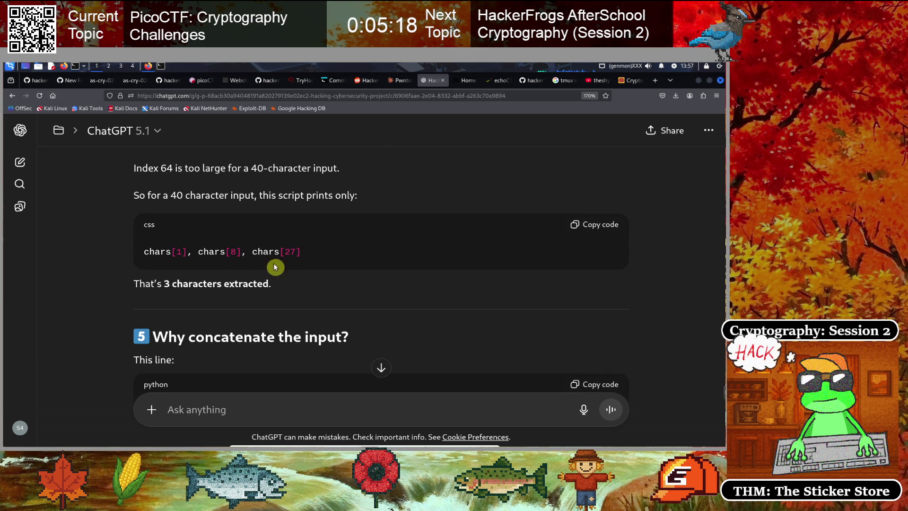
{"action": "scroll", "coordinate": [320, 267], "scroll_direction": "down", "scroll_amount": 4}
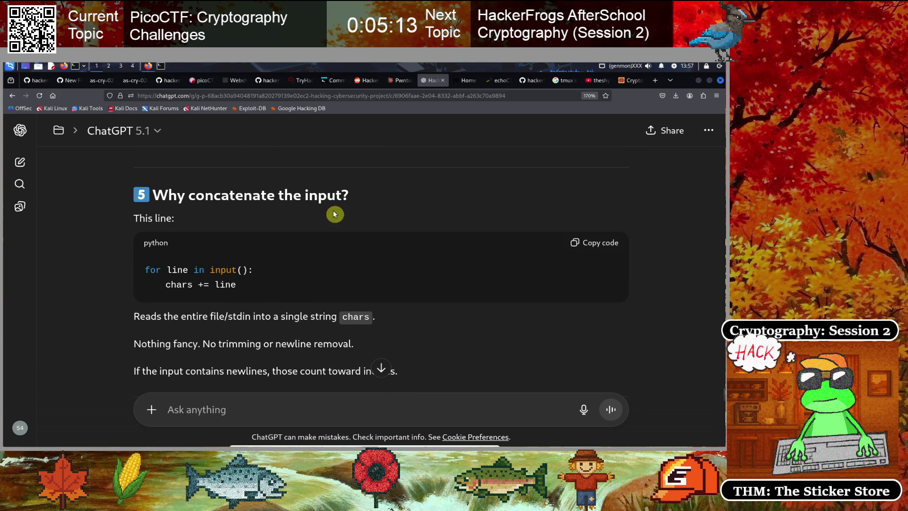
{"action": "scroll", "coordinate": [180, 225], "scroll_direction": "down", "scroll_amount": 2}
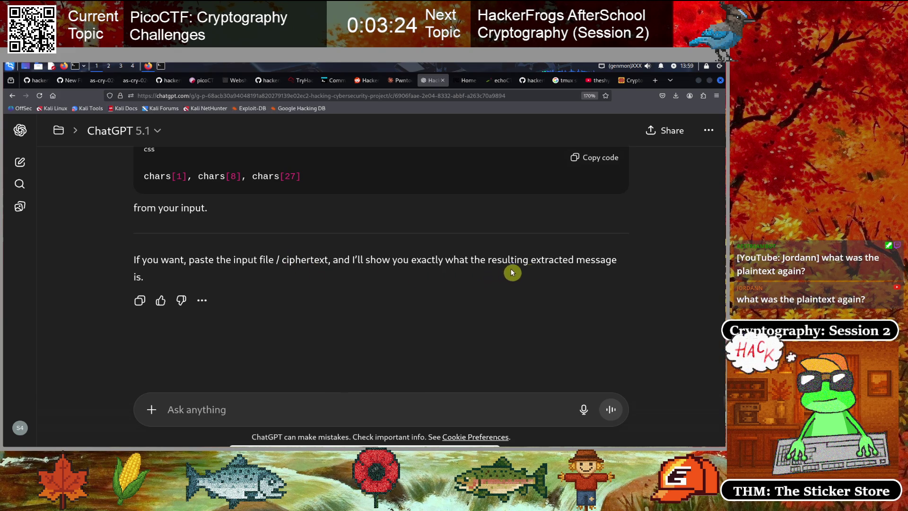
{"action": "left_click", "coordinate": [160, 66]}
- Clear the webshell terminal and list the c3 folder files
{"action": "left_click", "coordinate": [148, 67]}
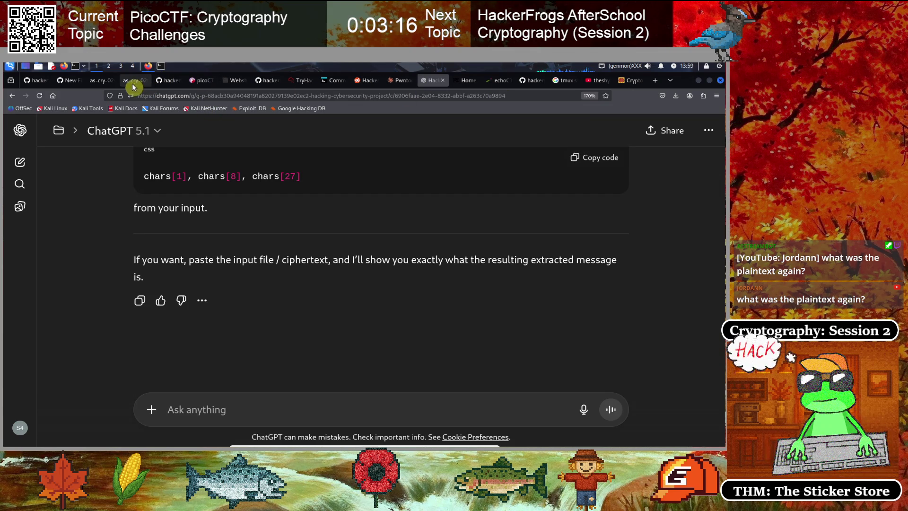
{"action": "left_click", "coordinate": [234, 81]}
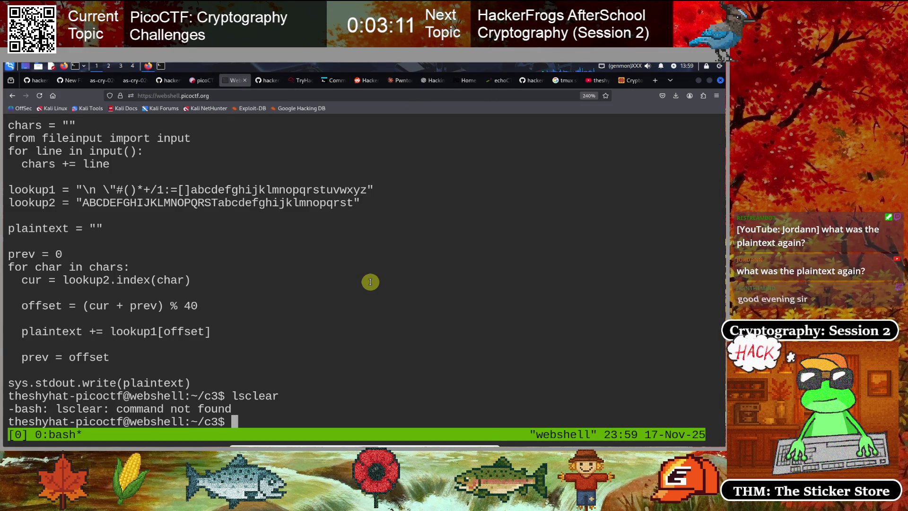
{"action": "type", "text": "clear"}
{"action": "key", "text": "Return"}
{"action": "type", "text": "ls"}
{"action": "key", "text": "Return"}
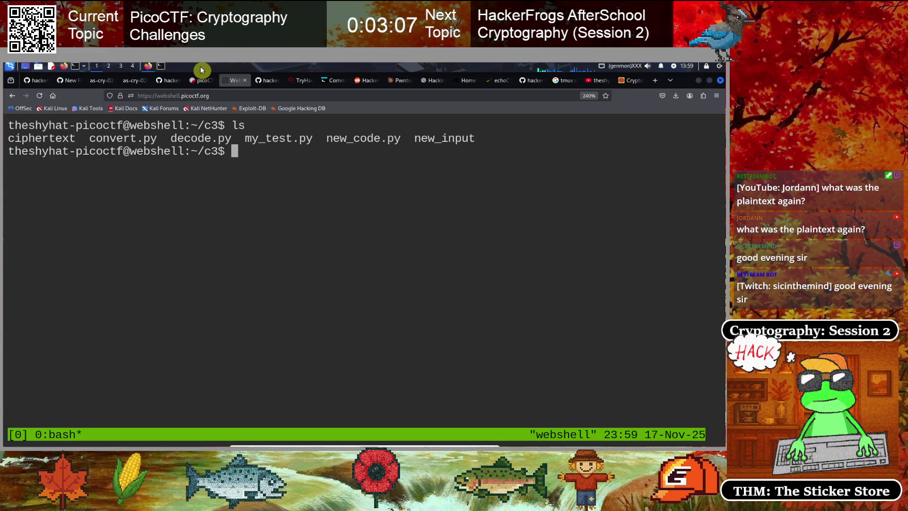
- On the C3 challenge page, select the web address up to 'challenge/407'
{"action": "left_click", "coordinate": [201, 81]}
{"action": "left_click", "coordinate": [259, 95]}
{"action": "left_click", "coordinate": [259, 94]}
{"action": "key", "text": "shift+Home"}
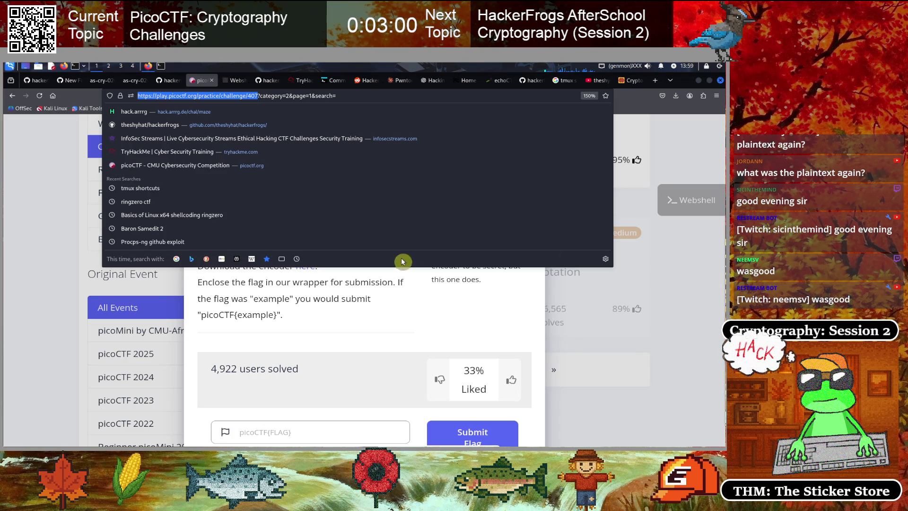
- Dismiss the address suggestions on the C3 page and return to the webshell terminal
{"action": "left_click", "coordinate": [260, 300]}
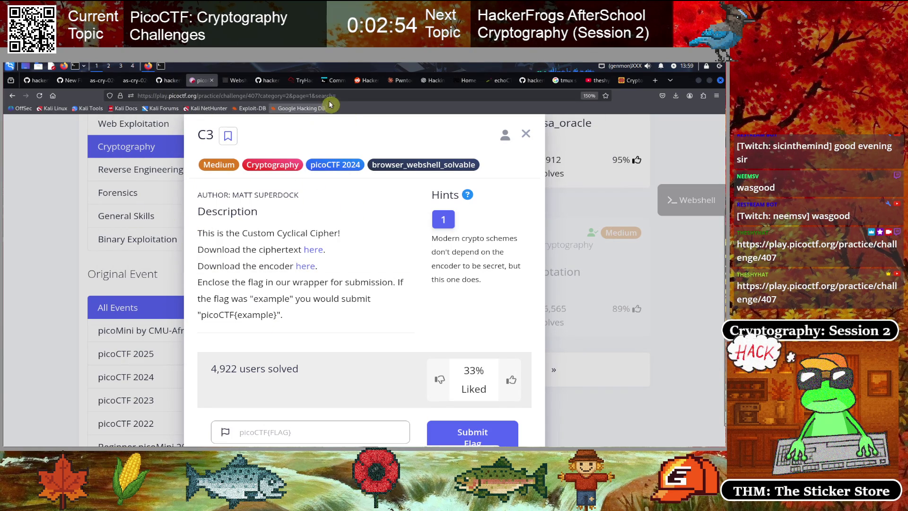
{"action": "left_click", "coordinate": [235, 80]}
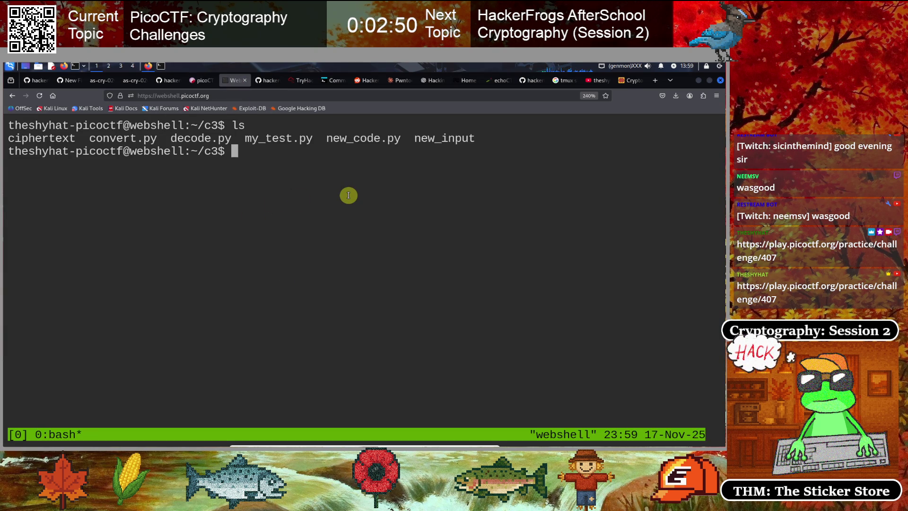
- Clear the screen, exit tmux, list the c3 files and print the ciphertext file
{"action": "type", "text": "clear"}
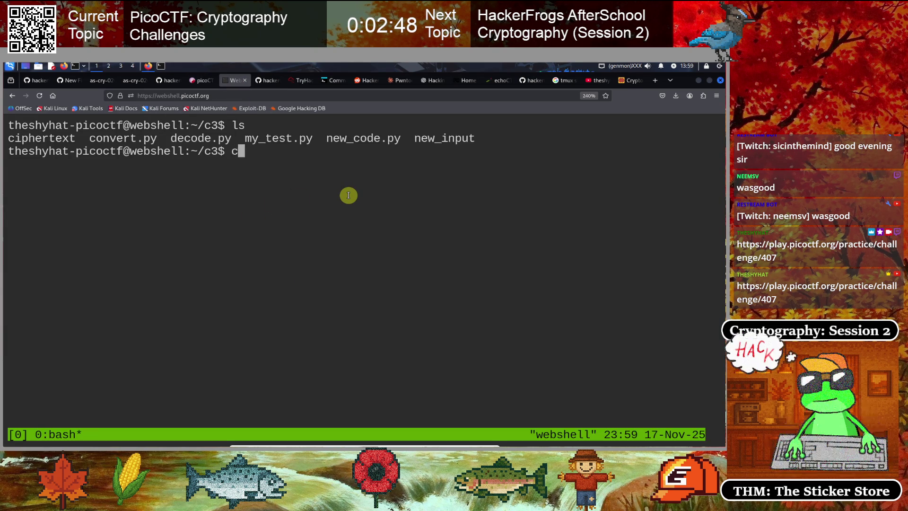
{"action": "key", "text": "Return"}
{"action": "type", "text": "exit"}
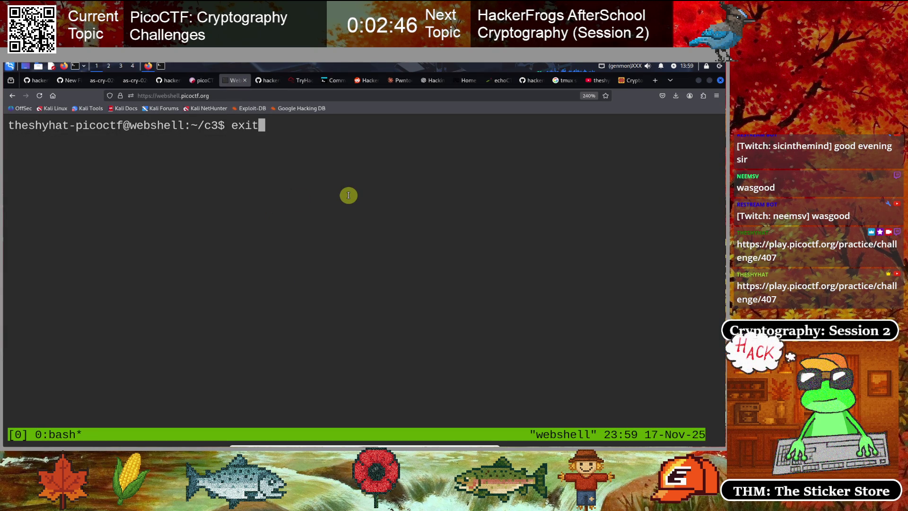
{"action": "key", "text": "Return"}
{"action": "key", "text": "Return"}
{"action": "type", "text": "ls"}
{"action": "key", "text": "Return"}
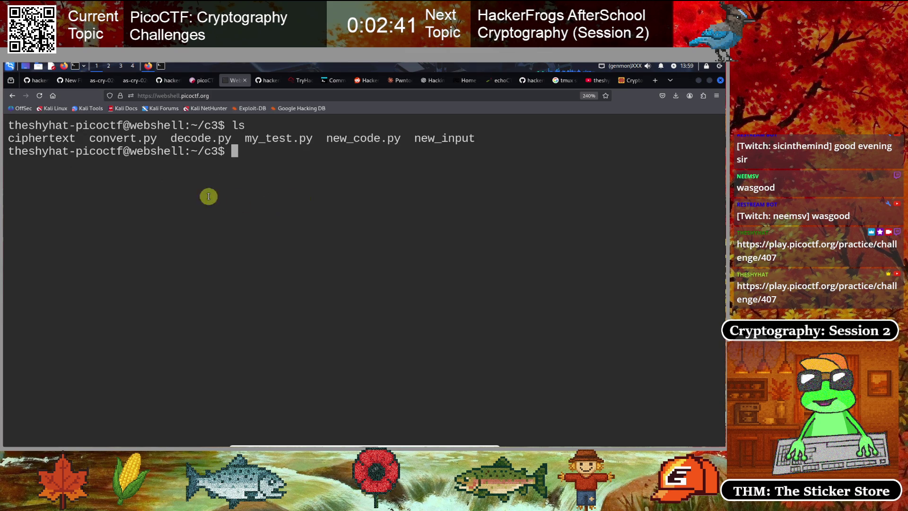
{"action": "type", "text": "cat ciphertext"}
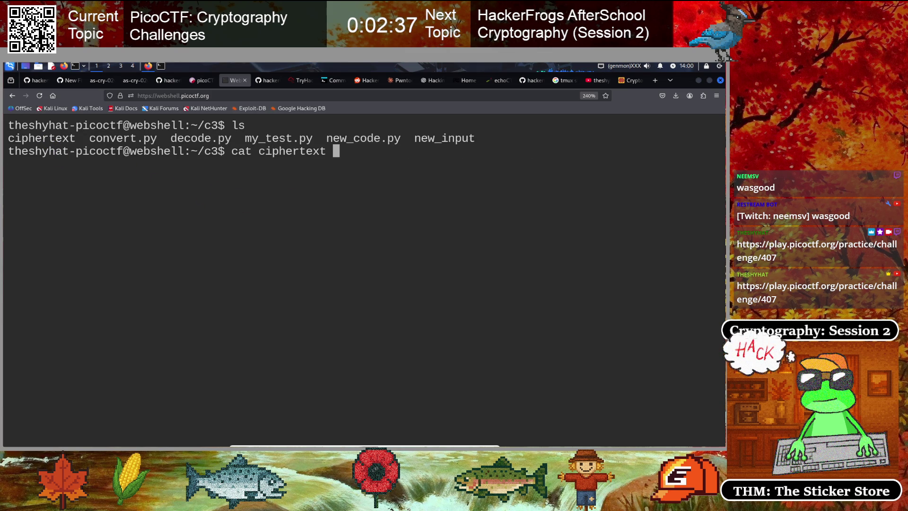
{"action": "key", "text": "Return"}
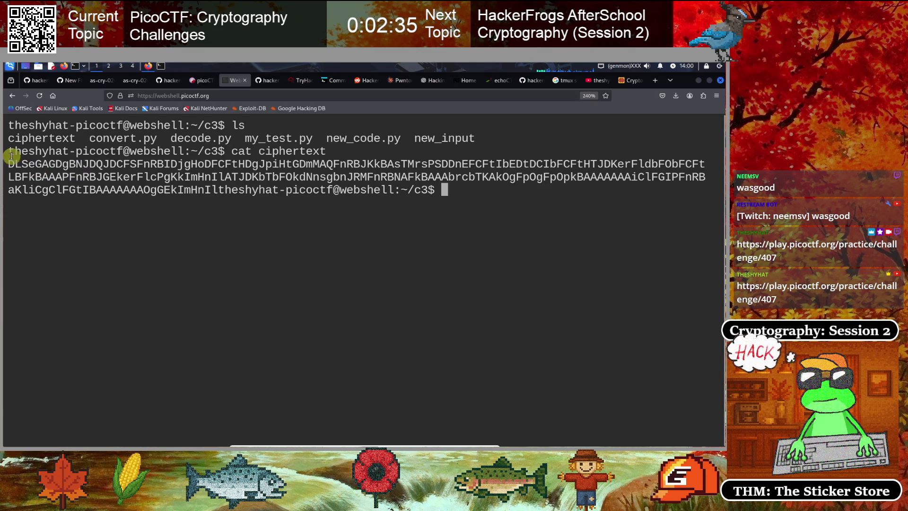
- Copy the printed ciphertext output from the webshell
{"action": "mouse_move", "coordinate": [9, 164]}
{"action": "left_mouse_down"}
{"action": "mouse_move", "coordinate": [199, 191]}
{"action": "mouse_move", "coordinate": [203, 177]}
{"action": "mouse_move", "coordinate": [216, 190]}
{"action": "left_mouse_up"}
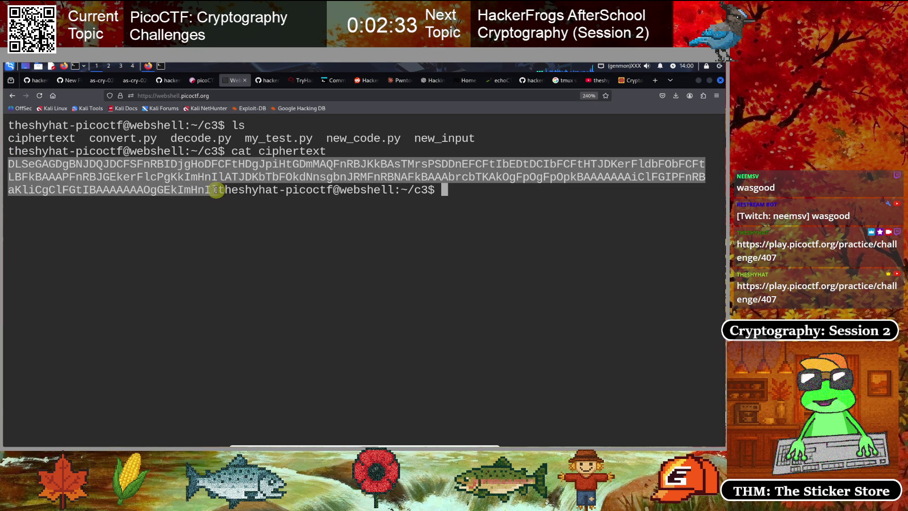
{"action": "right_click", "coordinate": [184, 184]}
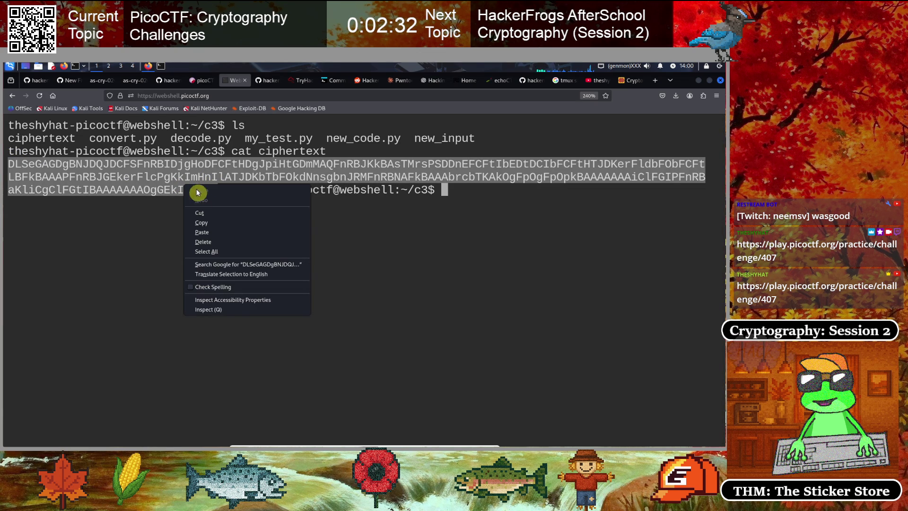
{"action": "left_click", "coordinate": [205, 224]}
{"action": "left_click", "coordinate": [161, 66]}
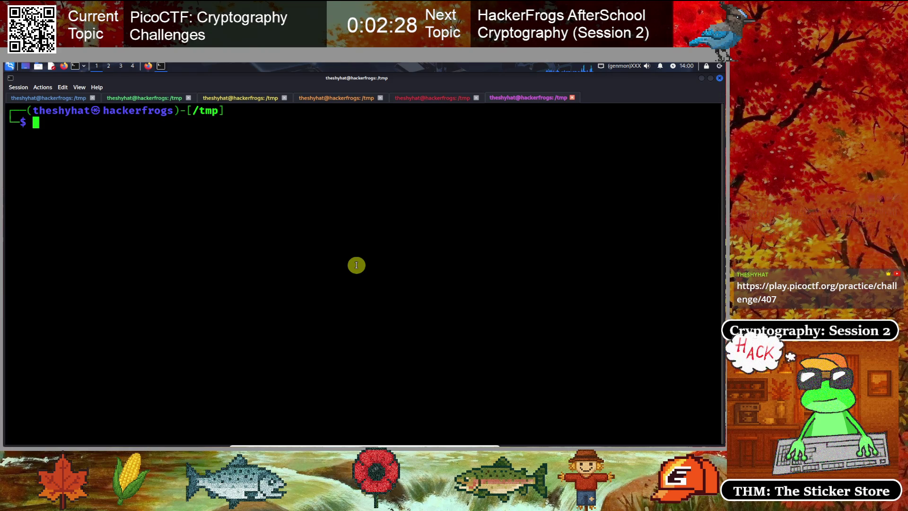
- Paste the copied ciphertext into a new /tmp ciphertext file with nano and save it
{"action": "type", "text": "nano ciphertext"}
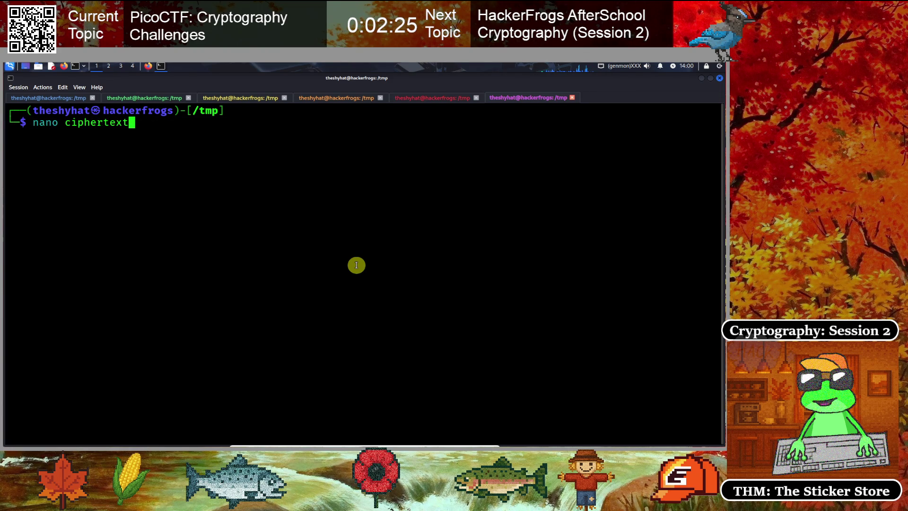
{"action": "key", "text": "Return"}
{"action": "key", "text": "ctrl+shift+v"}
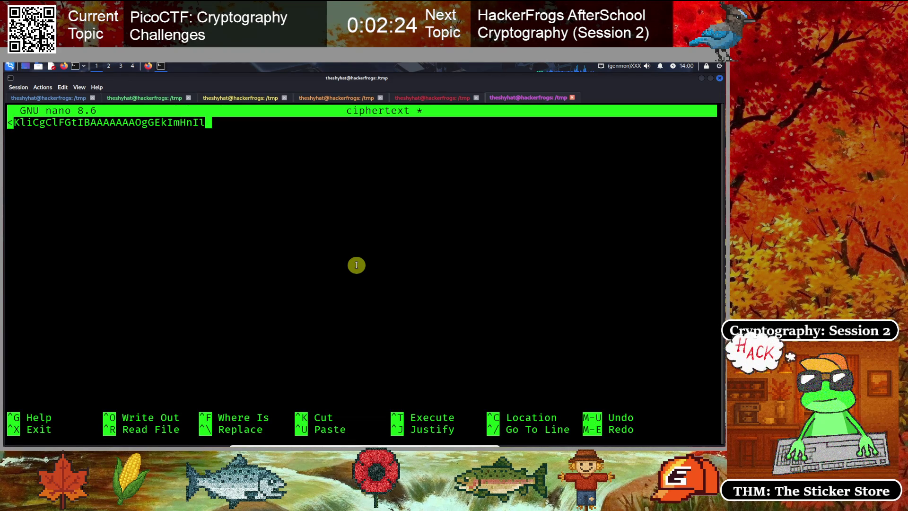
{"action": "key", "text": "ctrl+x"}
{"action": "key", "text": "y"}
{"action": "key", "text": "Return"}
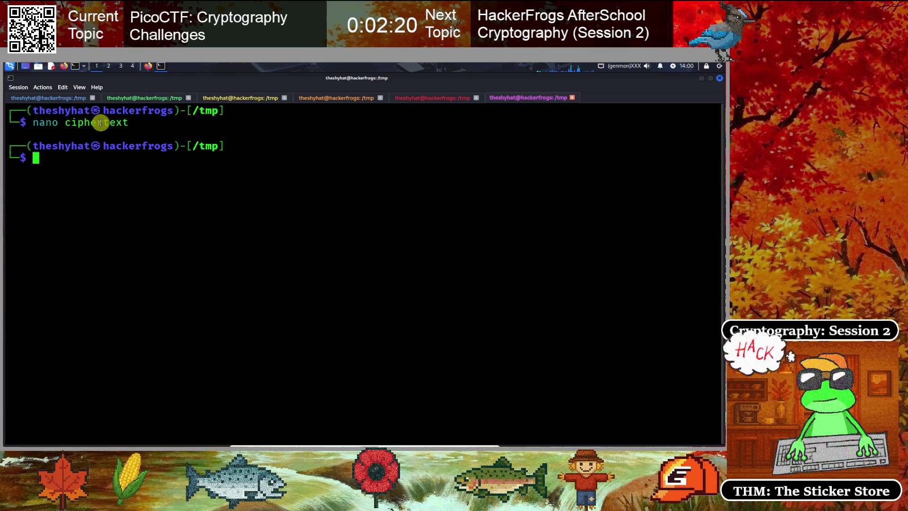
{"action": "left_click", "coordinate": [148, 66]}
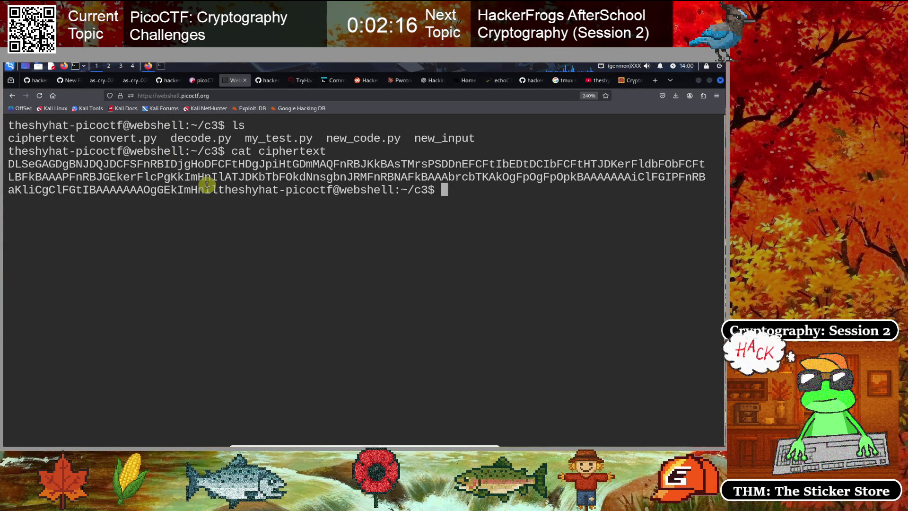
- Print new_code.py in the webshell with cat and copy its decoder source
{"action": "left_click_drag", "start_coordinate": [328, 138], "coordinate": [403, 139]}
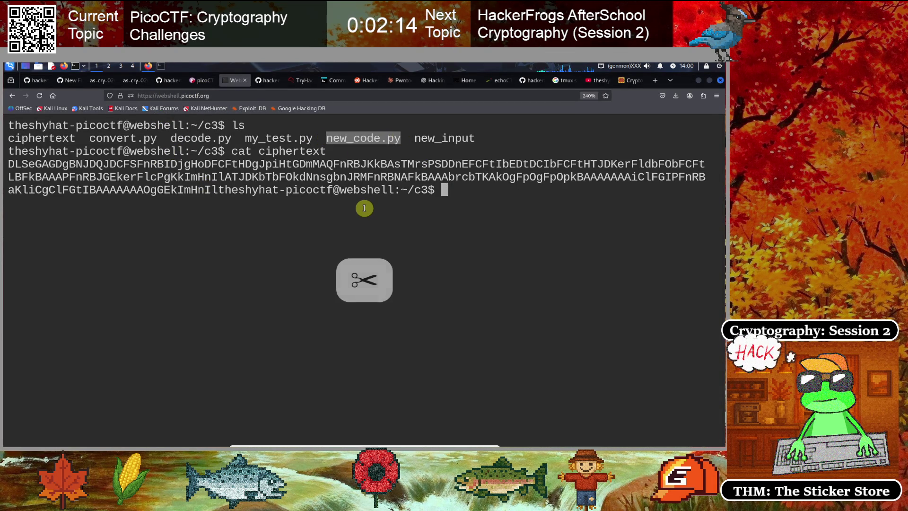
{"action": "left_click", "coordinate": [364, 208]}
{"action": "type", "text": "t new_"}
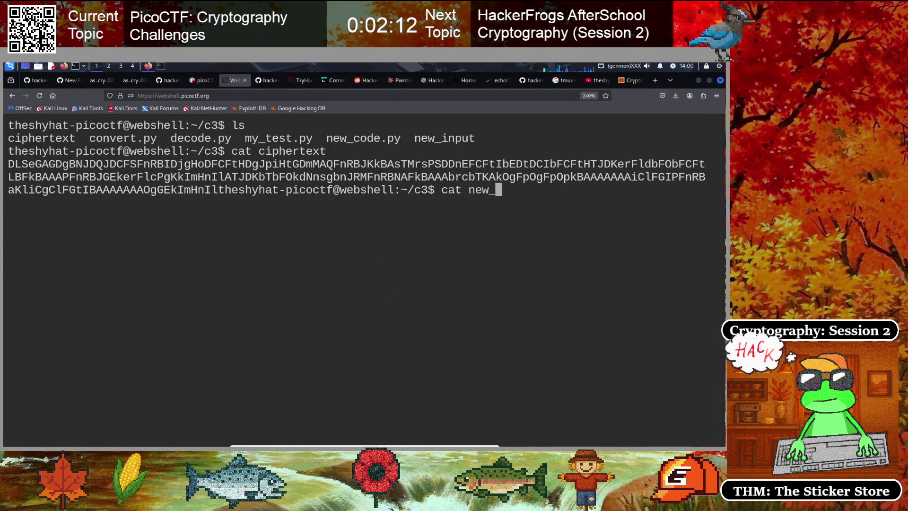
{"action": "type", "text": "code.py"}
{"action": "key", "text": "Return"}
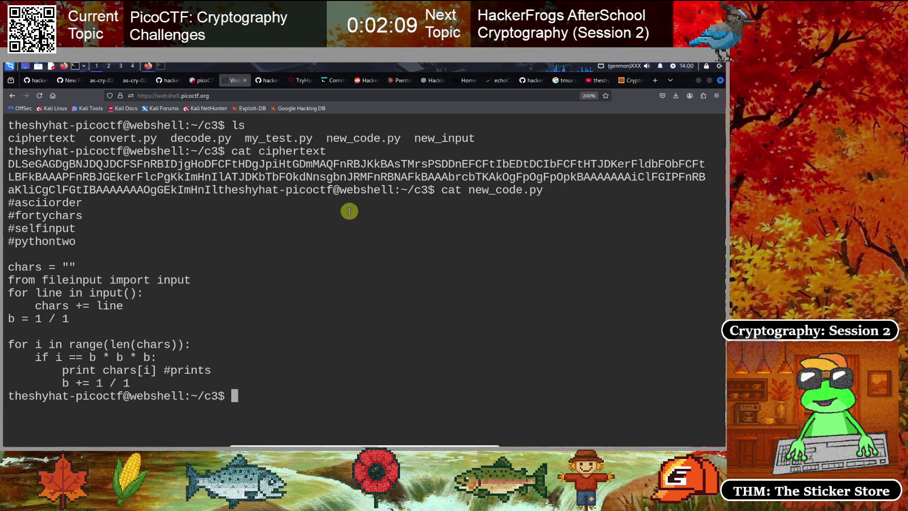
{"action": "left_click_drag", "start_coordinate": [134, 384], "coordinate": [10, 205]}
{"action": "right_click", "coordinate": [40, 217]}
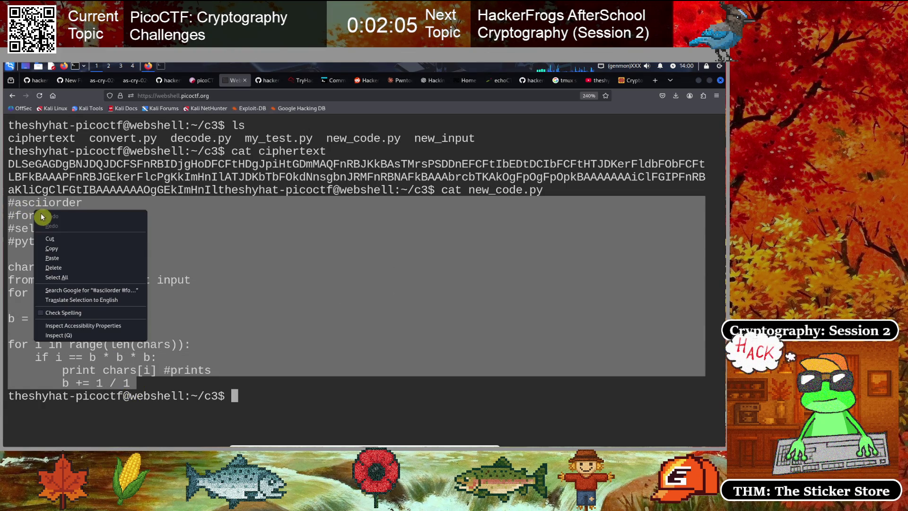
{"action": "left_click", "coordinate": [52, 248]}
{"action": "left_click", "coordinate": [179, 251]}
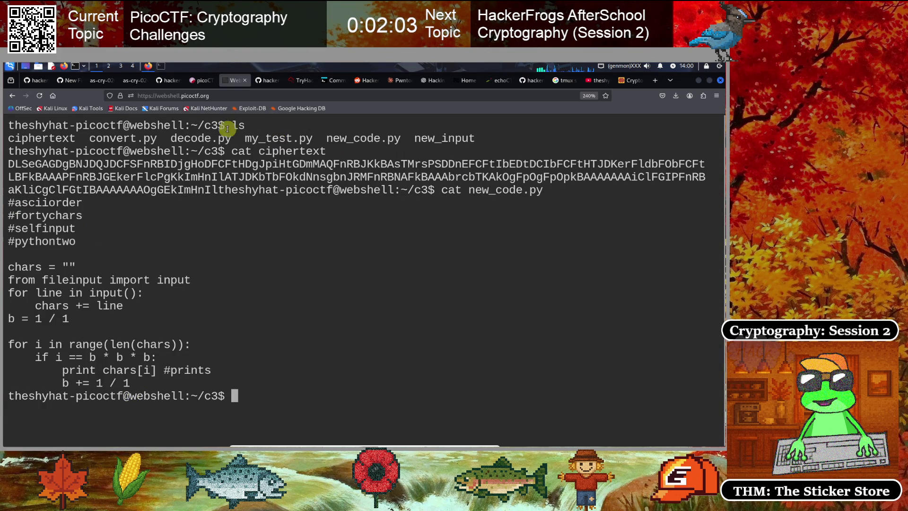
{"action": "left_click", "coordinate": [161, 65]}
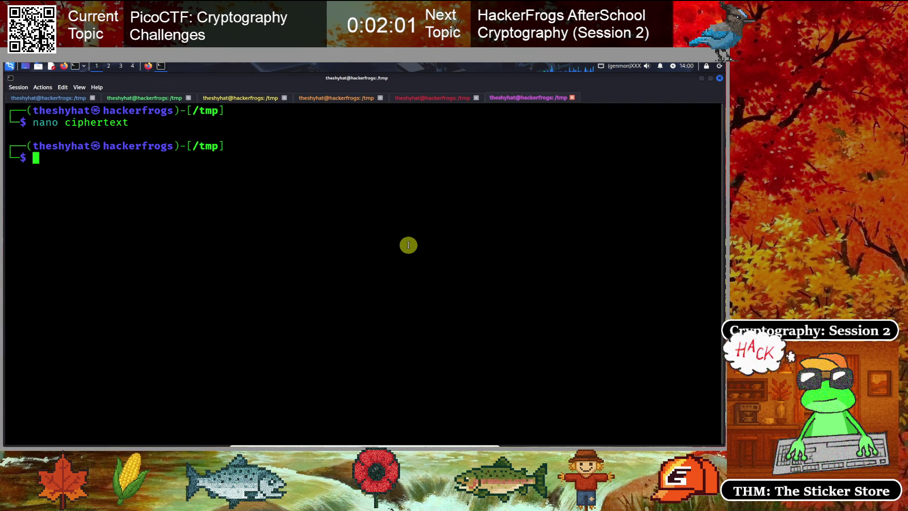
- Save the pasted decoder script as /tmp new_code.py in nano, then clear the terminal
{"action": "type", "text": "nano "}
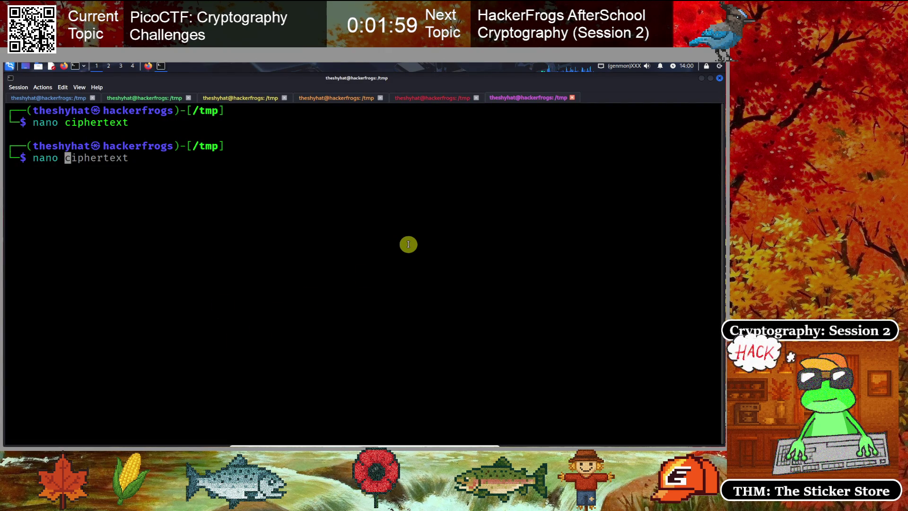
{"action": "type", "text": "new_code.py"}
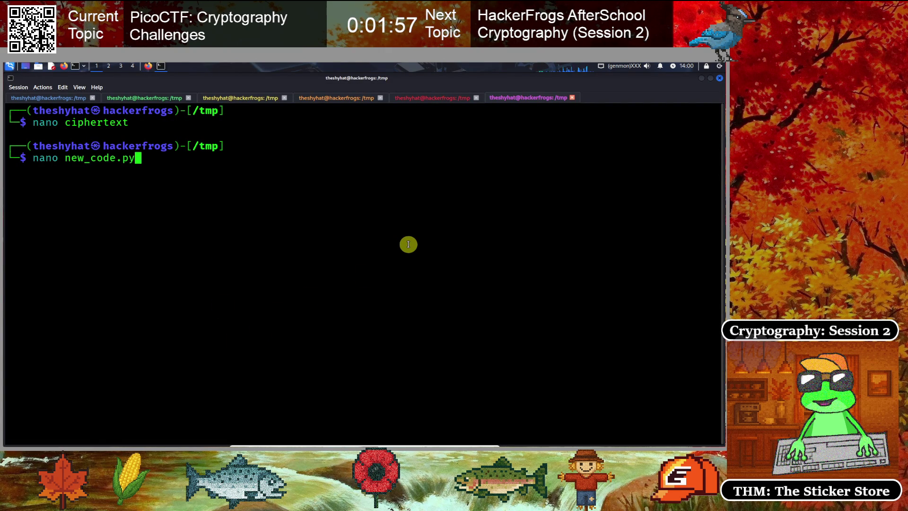
{"action": "key", "text": "Return"}
{"action": "key", "text": "ctrl+shift+v"}
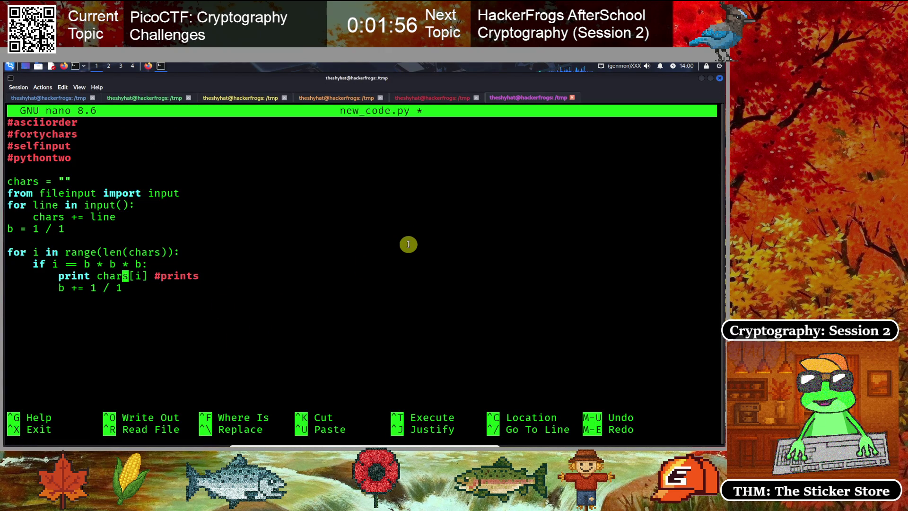
{"action": "key", "text": "ctrl+x"}
{"action": "key", "text": "y"}
{"action": "key", "text": "Return"}
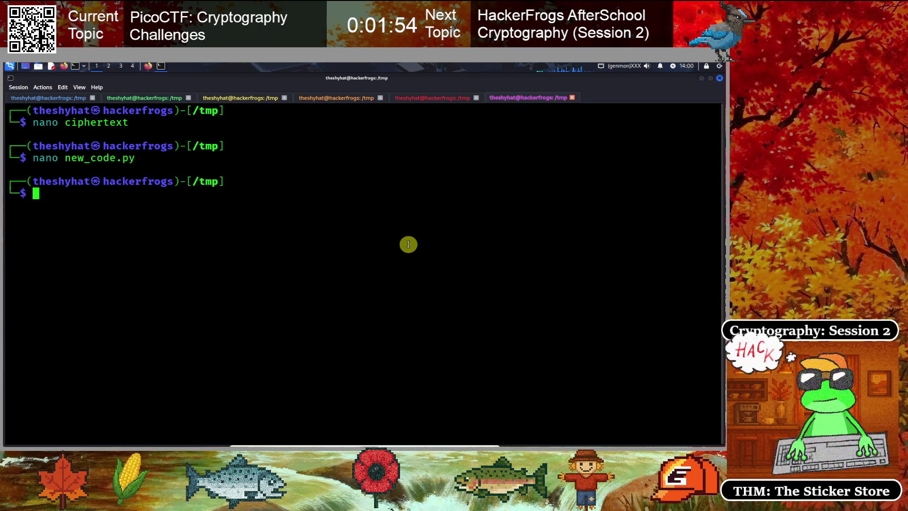
{"action": "type", "text": "clear"}
{"action": "key", "text": "Return"}
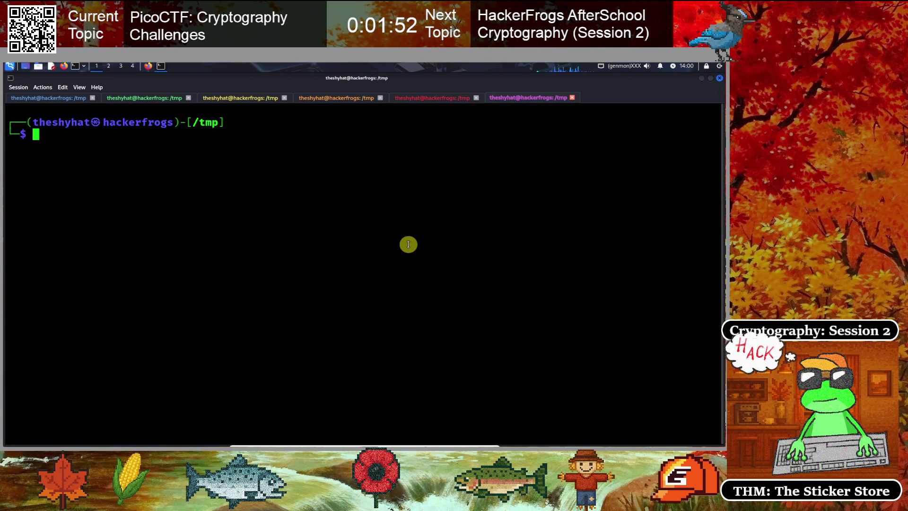
- Start and leave a Python 2 interpreter, then clear the terminal
{"action": "type", "text": "python2"}
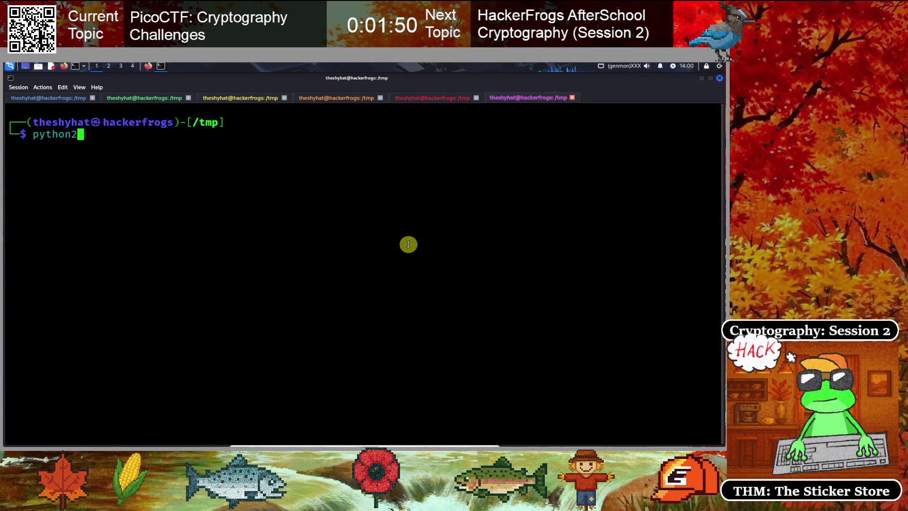
{"action": "key", "text": "Return"}
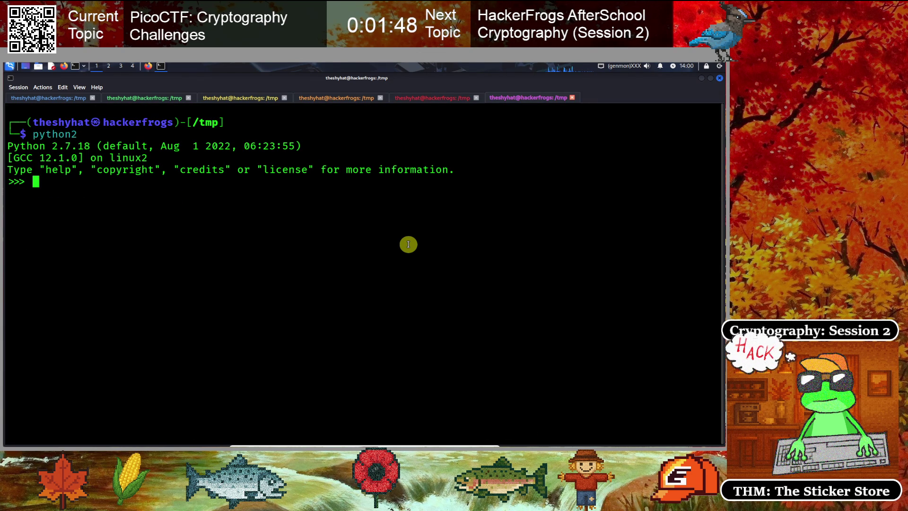
{"action": "key", "text": "BackSpace"}
{"action": "key", "text": "BackSpace"}
{"action": "key", "text": "BackSpace"}
{"action": "type", "text": "exit()"}
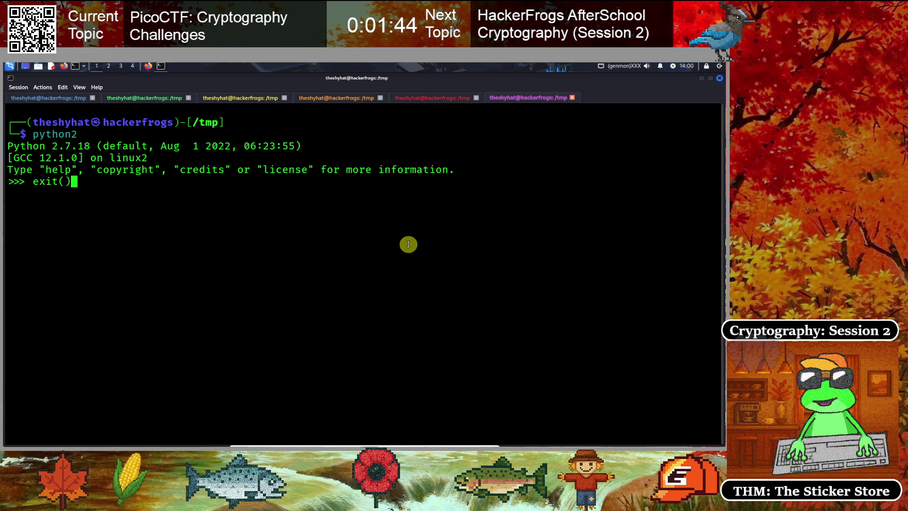
{"action": "key", "text": "Return"}
{"action": "type", "text": "clear"}
{"action": "key", "text": "Return"}
- Run new_code.py on the ciphertext with python2, printing LgHDPt
{"action": "type", "text": "ls"}
{"action": "key", "text": "Return"}
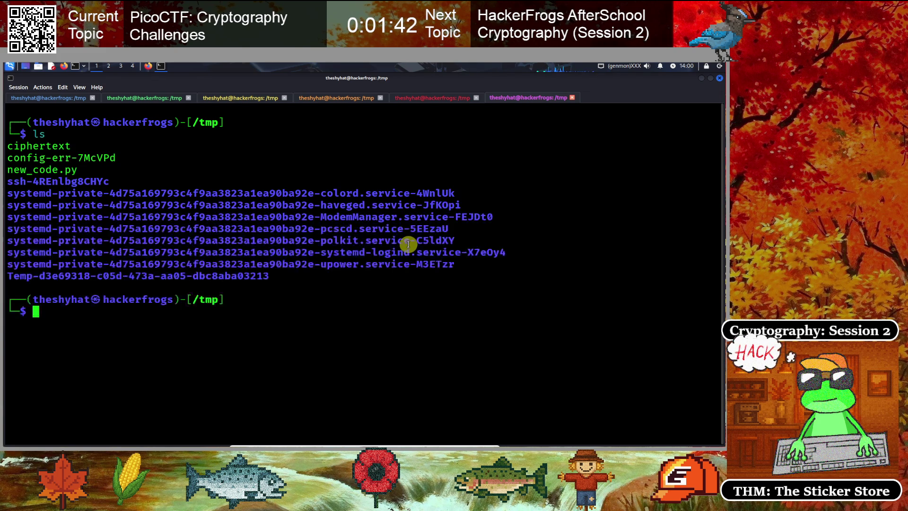
{"action": "type", "text": "python2"}
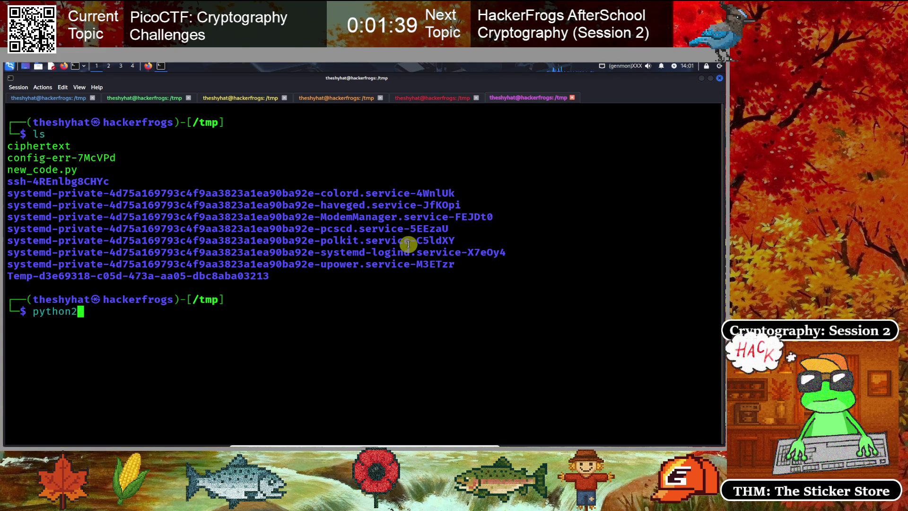
{"action": "type", "text": "ciphertext"}
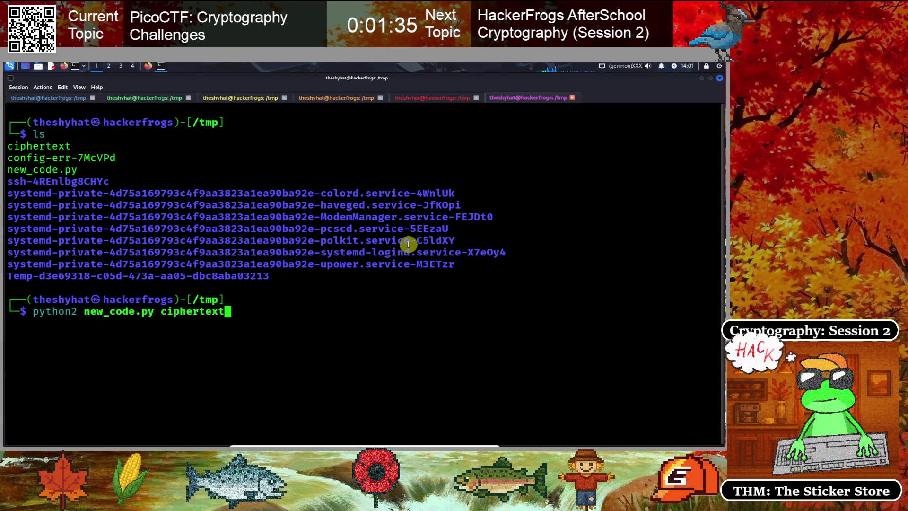
{"action": "key", "text": "Return"}
{"action": "type", "text": "LgHDP"}
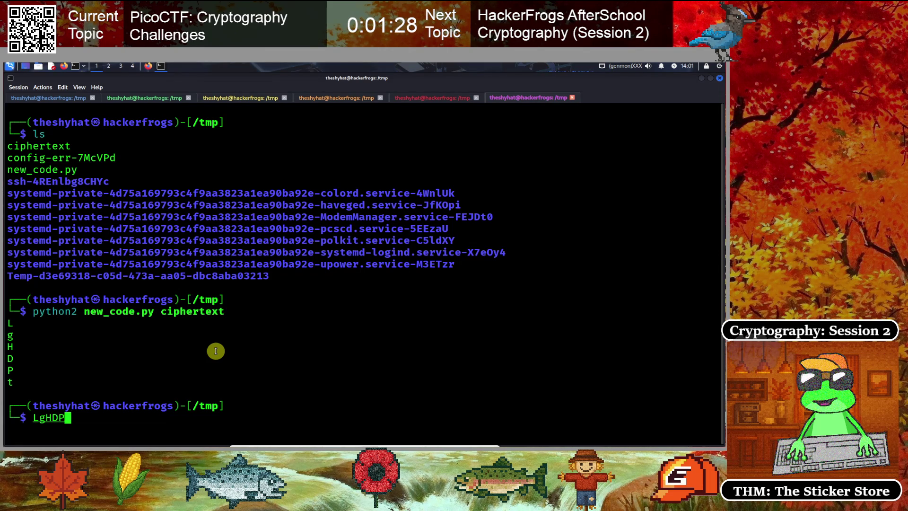
- Copy the decoded letters LgHDPt to the clipboard
{"action": "type", "text": "t"}
{"action": "left_click_drag", "start_coordinate": [34, 418], "coordinate": [63, 419]}
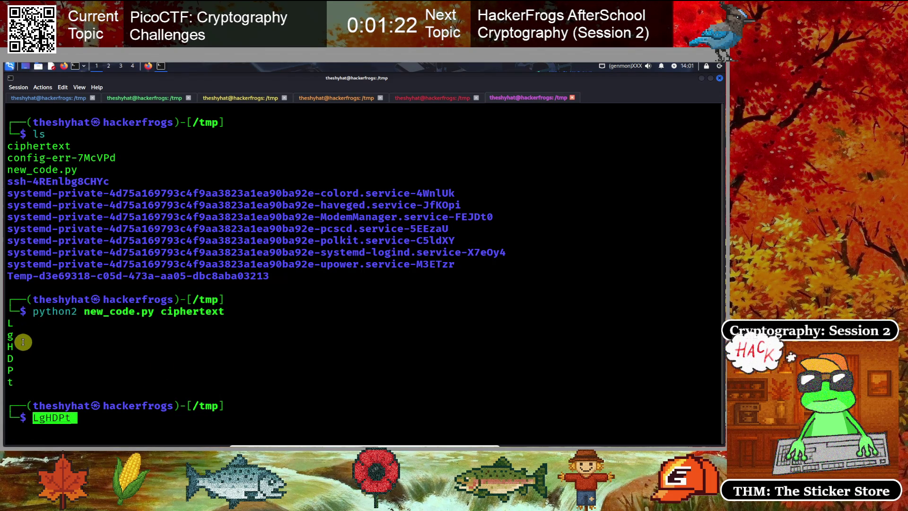
{"action": "right_click", "coordinate": [51, 416]}
{"action": "left_click", "coordinate": [77, 299]}
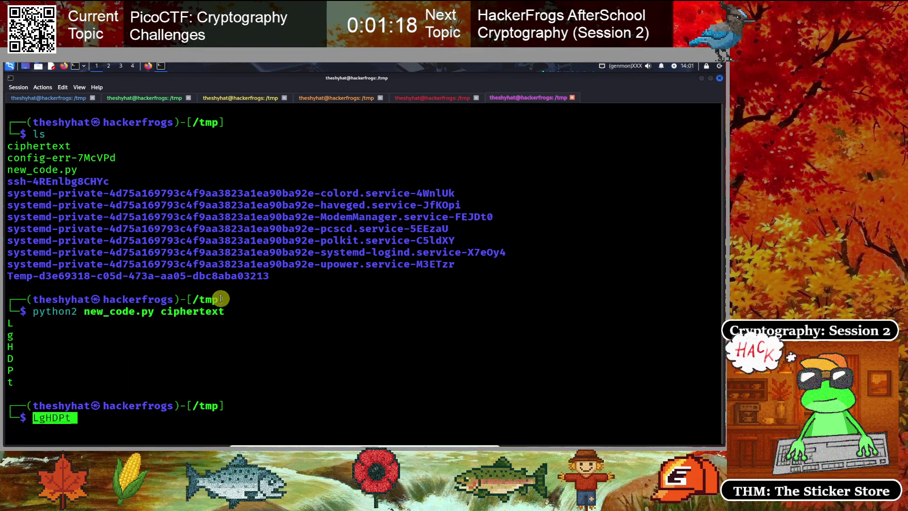
{"action": "left_click", "coordinate": [148, 66]}
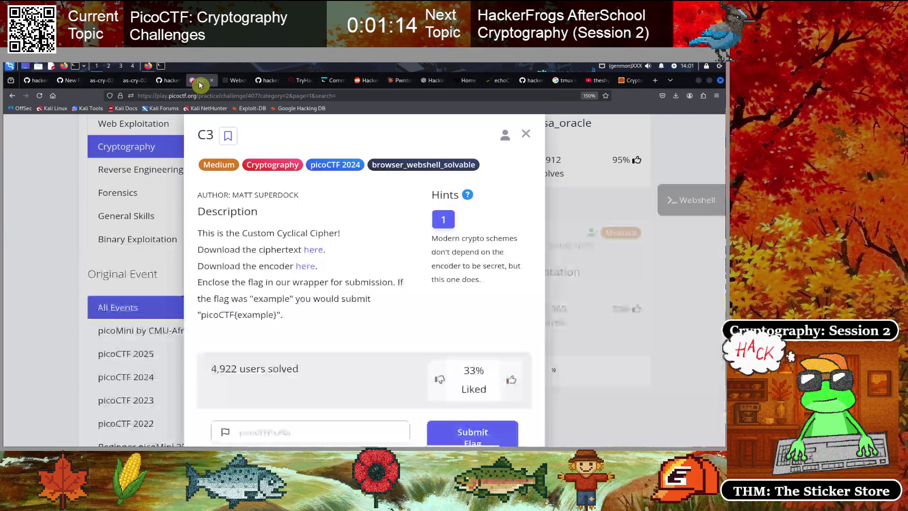
{"action": "left_click", "coordinate": [201, 81]}
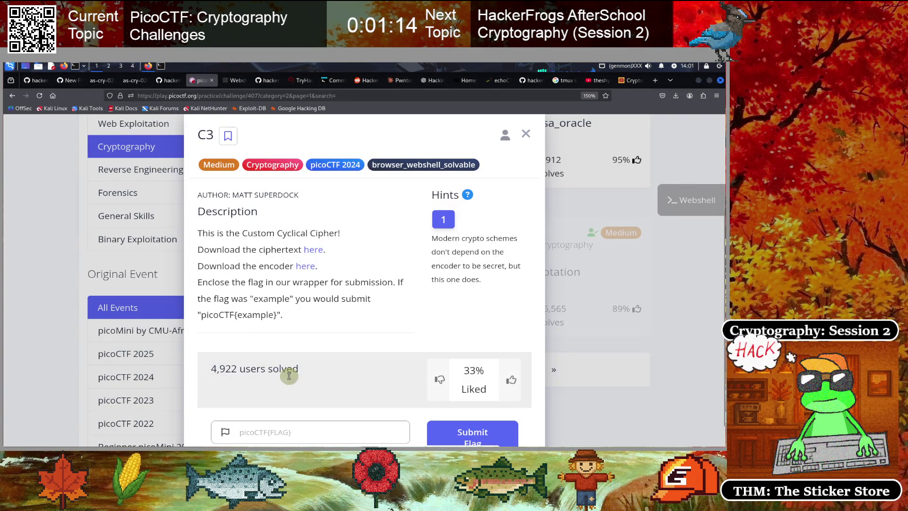
- Enter picoCTF{LgHDPt} in the C3 flag field and submit it
{"action": "scroll", "coordinate": [299, 330], "scroll_direction": "down", "scroll_amount": 1}
{"action": "left_click", "coordinate": [277, 398]}
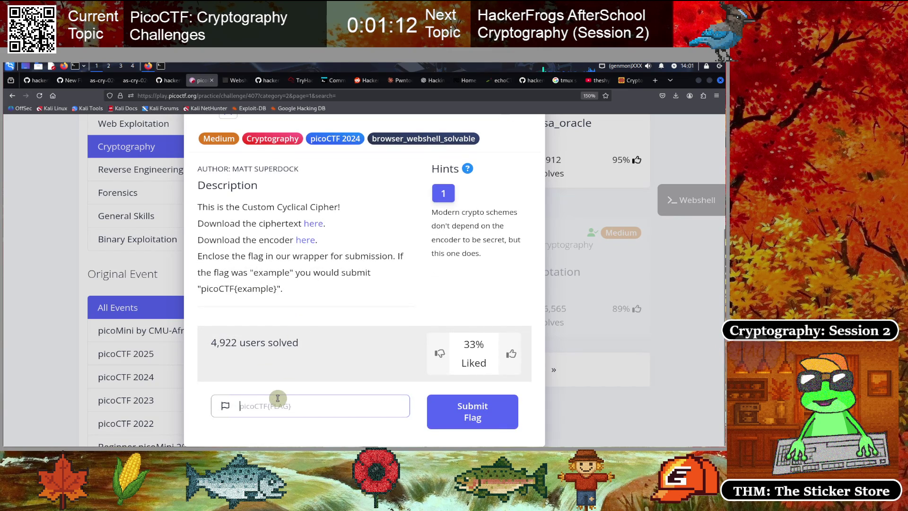
{"action": "type", "text": "picoCTF{"}
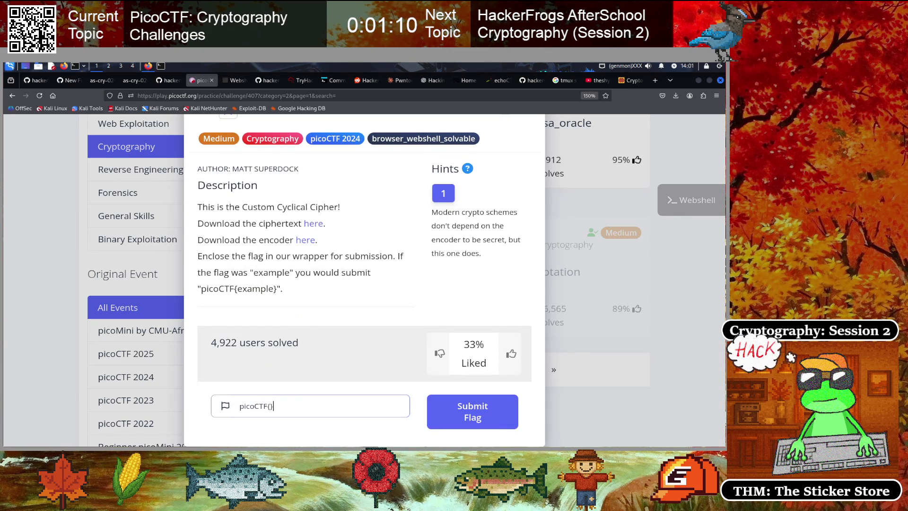
{"action": "key", "text": "BackSpace"}
{"action": "type", "text": "LgHDPt}"}
{"action": "left_click", "coordinate": [471, 417]}
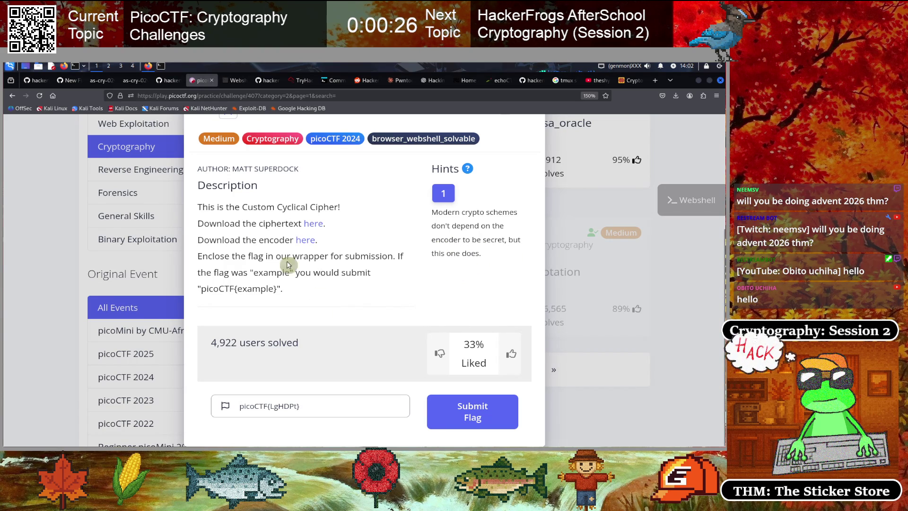
- Clear the leftover text from the Kali terminal's command line
{"action": "left_click", "coordinate": [161, 68]}
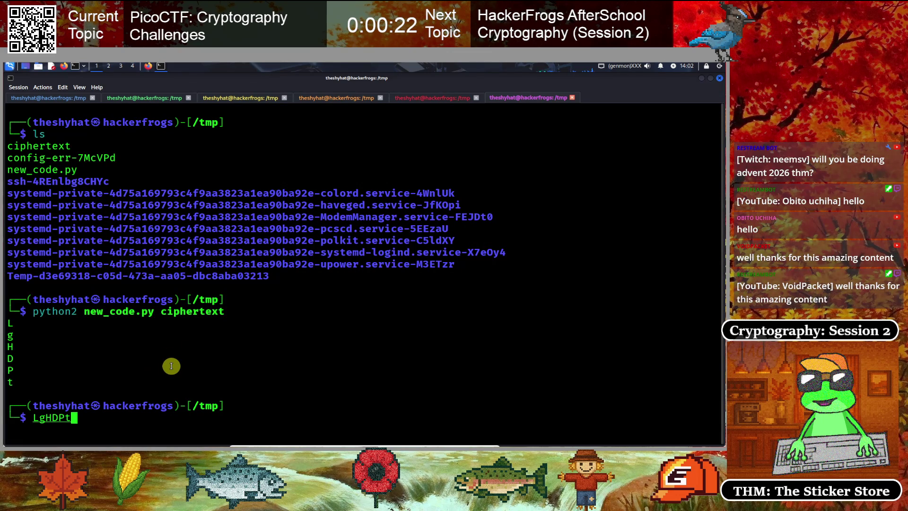
{"action": "key", "text": "BackSpace"}
{"action": "key", "text": "BackSpace"}
{"action": "key", "text": "BackSpace"}
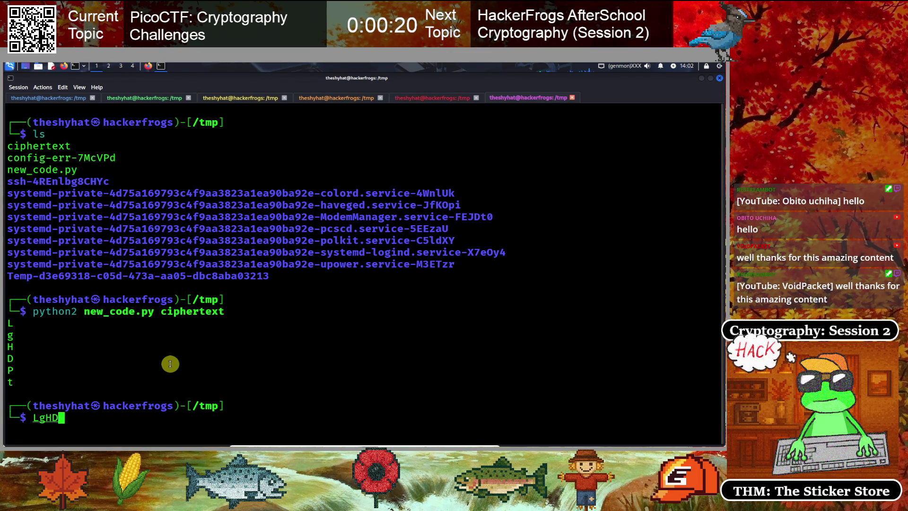
{"action": "type", "text": "newco"}
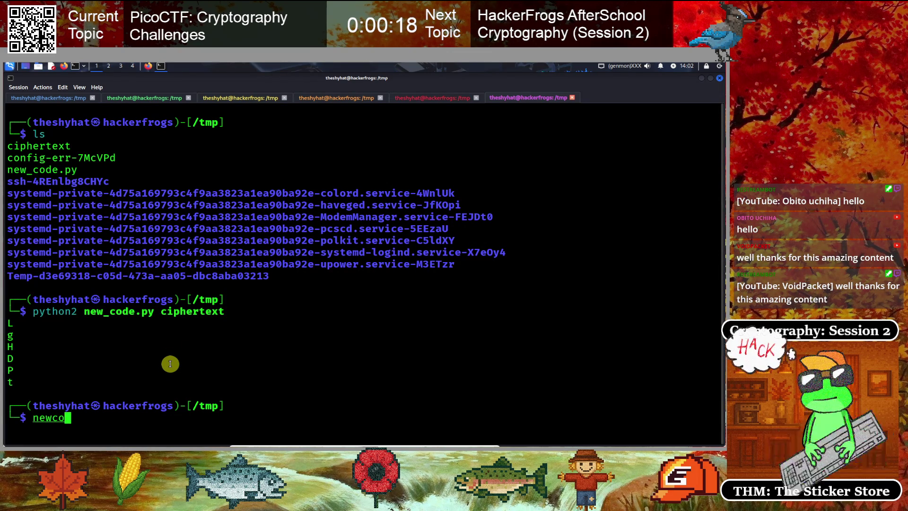
{"action": "key", "text": "BackSpace"}
{"action": "key", "text": "Tab"}
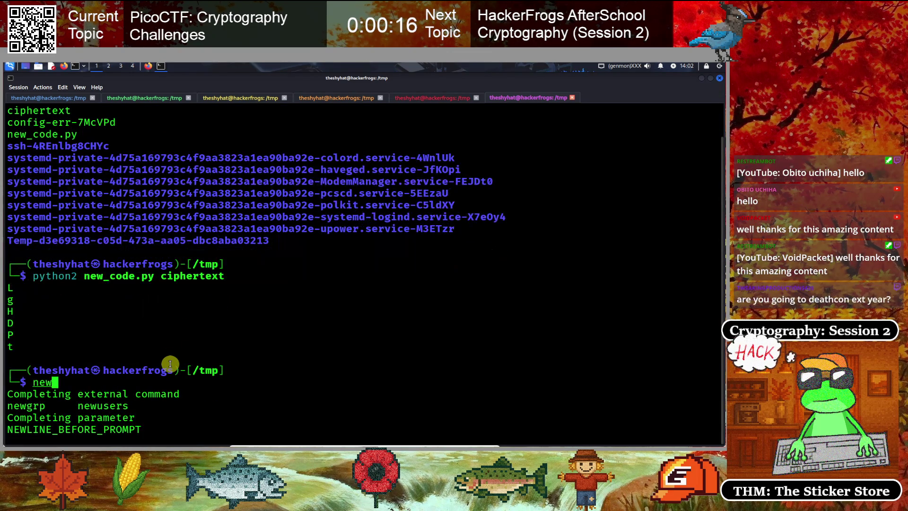
{"action": "key", "text": "BackSpace"}
{"action": "key", "text": "BackSpace"}
{"action": "key", "text": "BackSpace"}
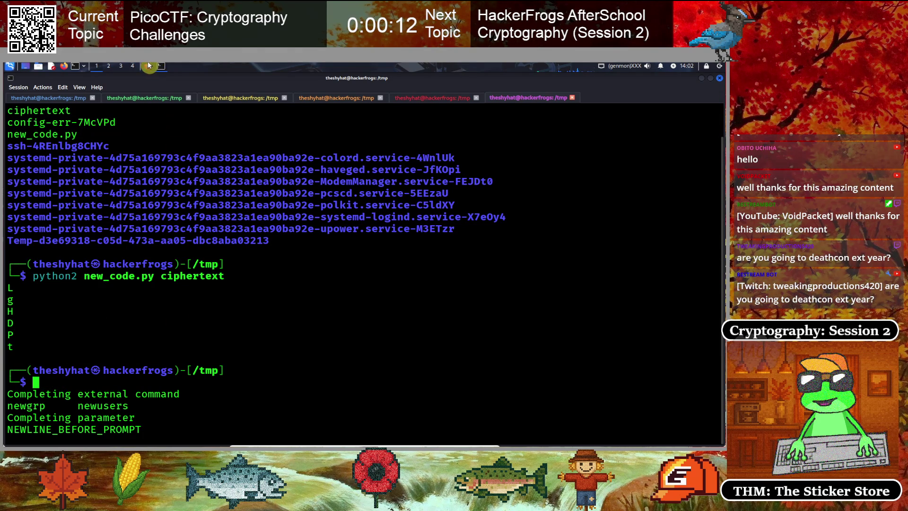
- Rerun 'python2 new_code.py ciphertext' from history, printing LgHDPt again
{"action": "left_click", "coordinate": [147, 67]}
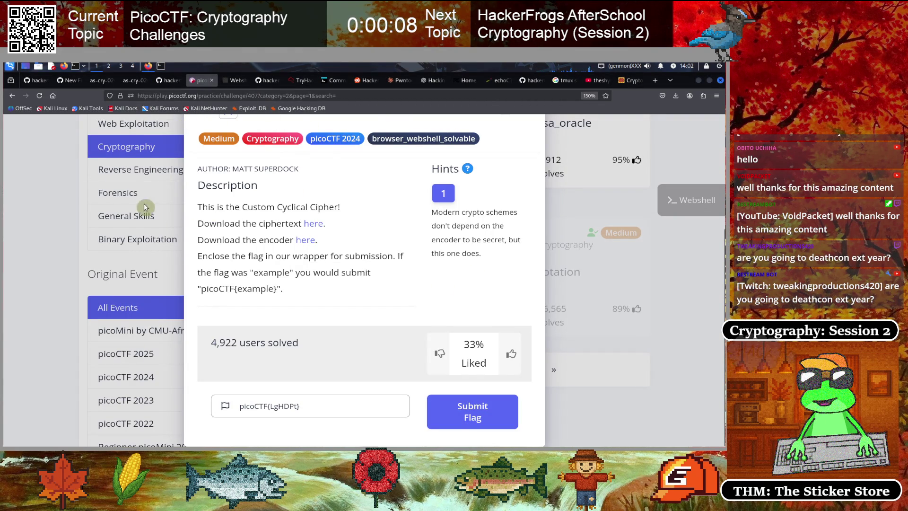
{"action": "left_click", "coordinate": [161, 67]}
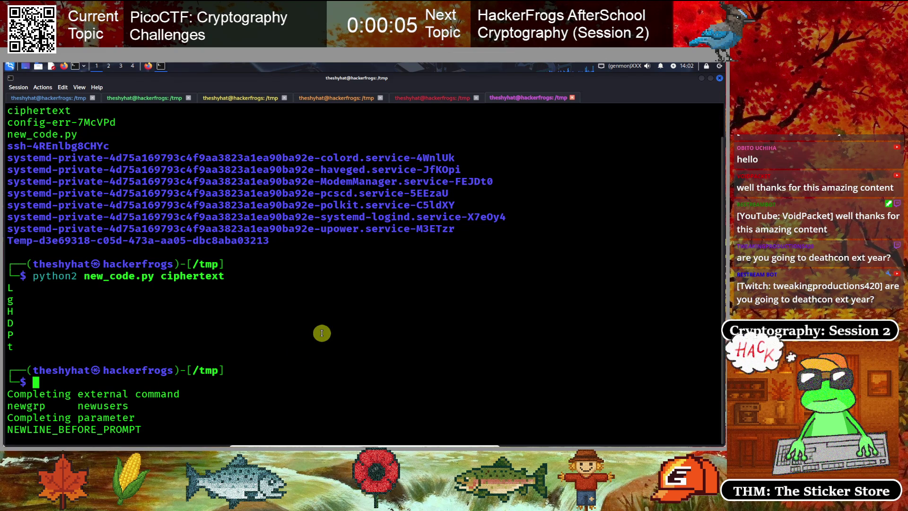
{"action": "key", "text": "Up"}
{"action": "key", "text": "Return"}
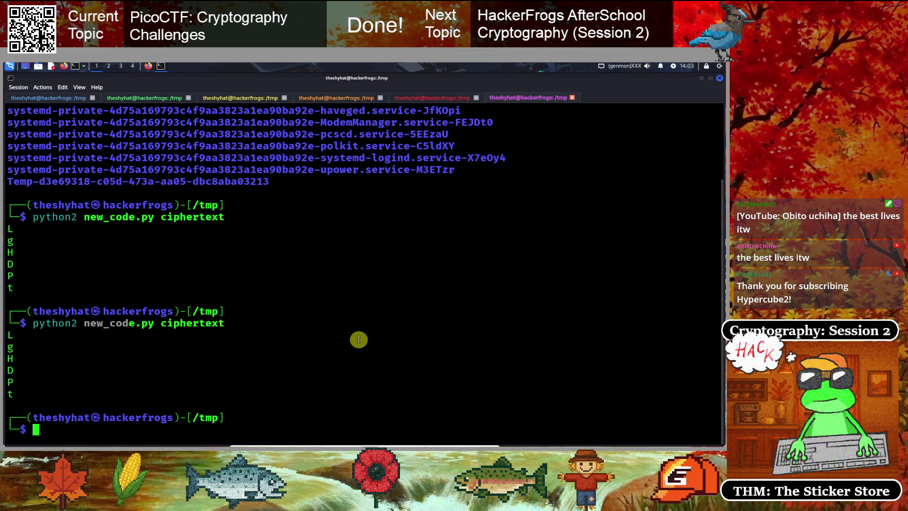
- Run 'python2 new_code.py new_code.py' so the encoder decodes its own source, printing adlibs
{"action": "type", "text": "pyt"}
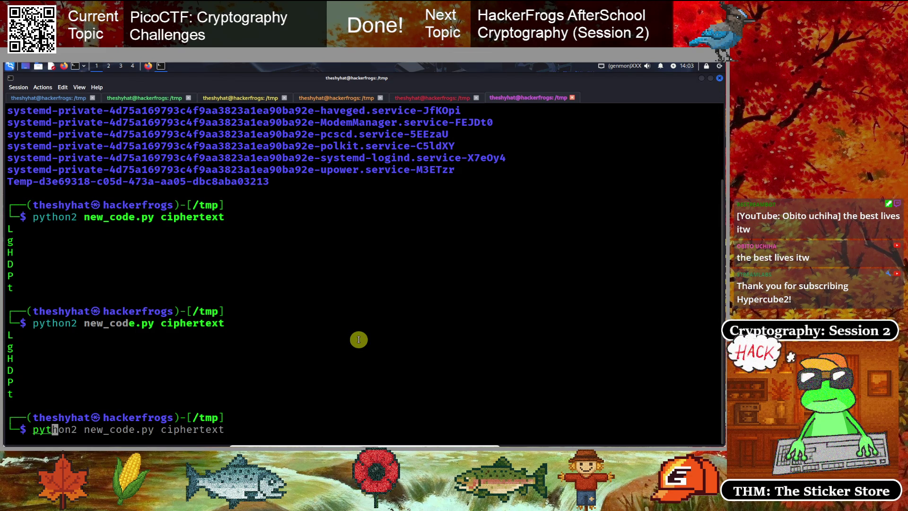
{"action": "key", "text": "Right"}
{"action": "key", "text": "BackSpace"}
{"action": "key", "text": "BackSpace"}
{"action": "key", "text": "BackSpace"}
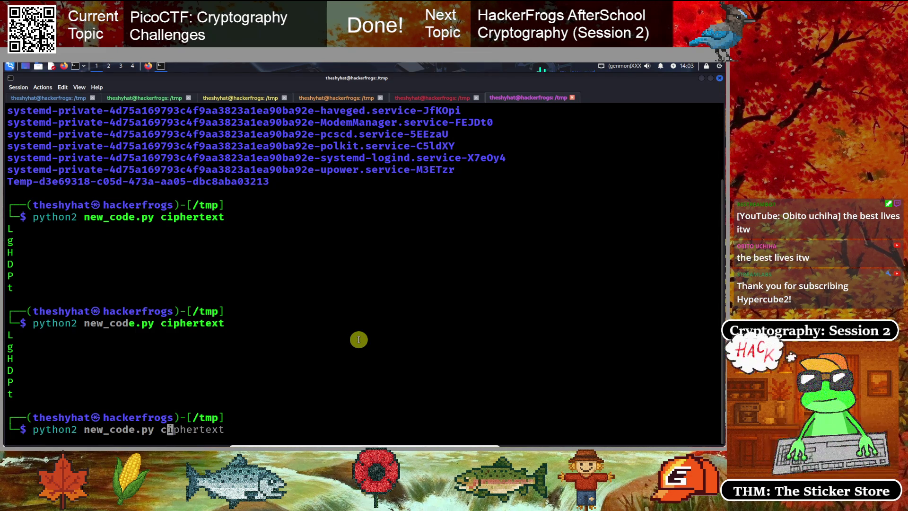
{"action": "type", "text": "new_co"}
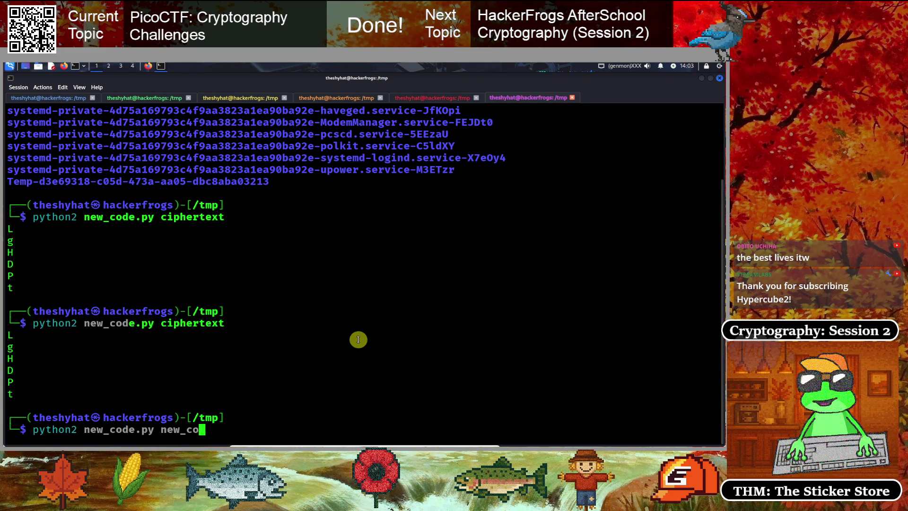
{"action": "type", "text": "de.py"}
{"action": "key", "text": "Return"}
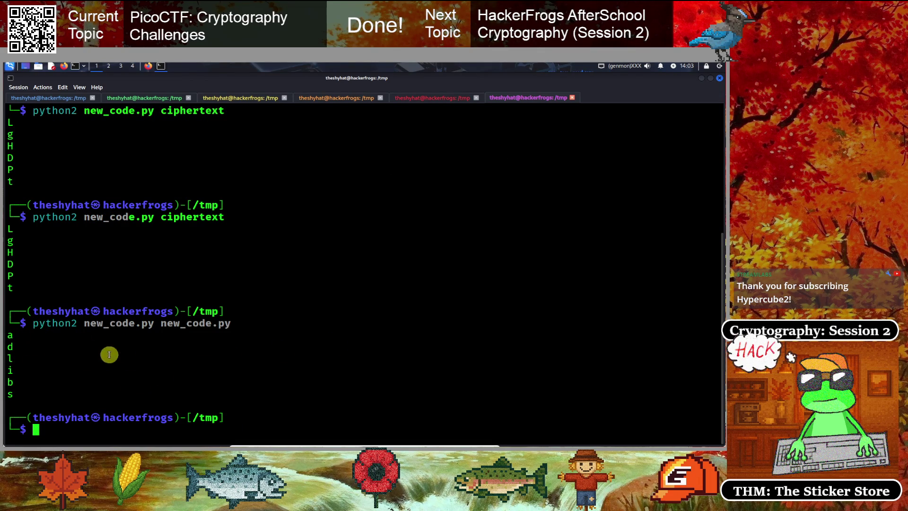
- Assemble picoCTF{adlibs} at the prompt, copy it, and return to the picoCTF challenge
{"action": "type", "text": "adlibs"}
{"action": "key", "text": "Left"}
{"action": "key", "text": "Left"}
{"action": "key", "text": "Left"}
{"action": "type", "text": "picoCTF"}
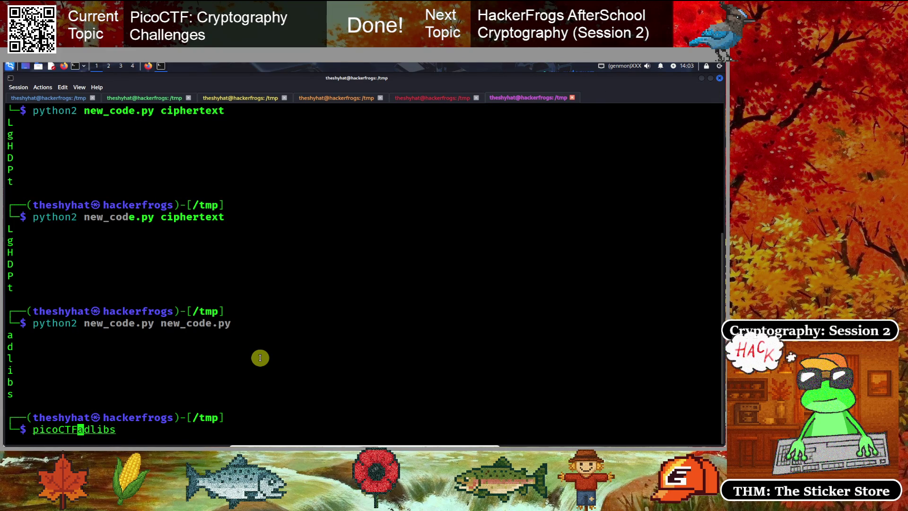
{"action": "type", "text": "{"}
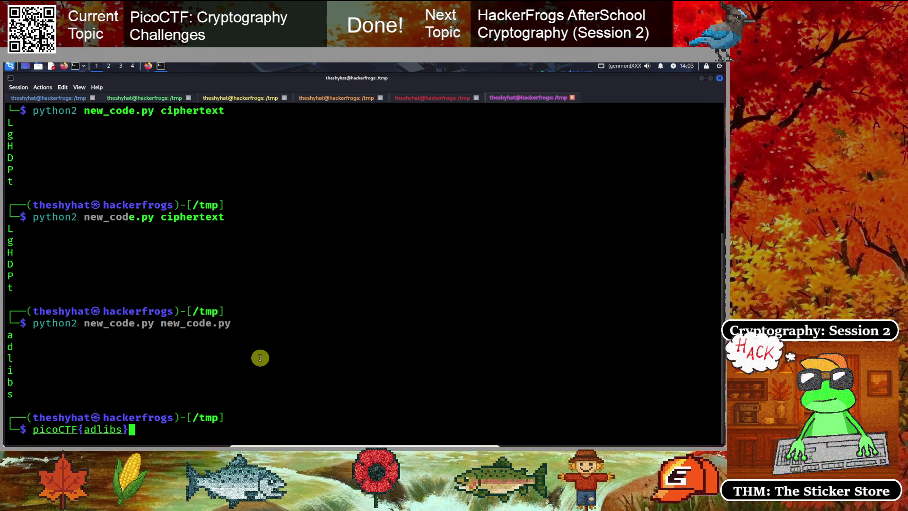
{"action": "left_click_drag", "start_coordinate": [35, 430], "coordinate": [136, 429]}
{"action": "right_click", "coordinate": [45, 431]}
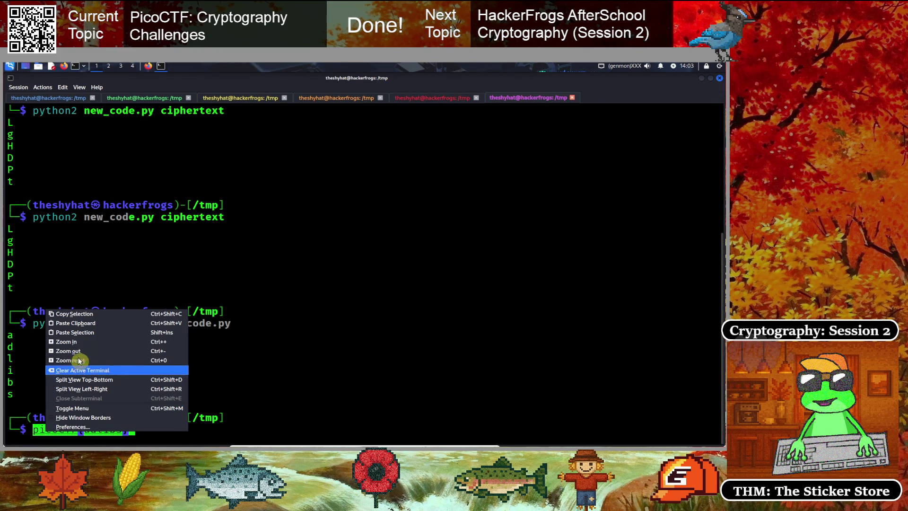
{"action": "left_click", "coordinate": [71, 314]}
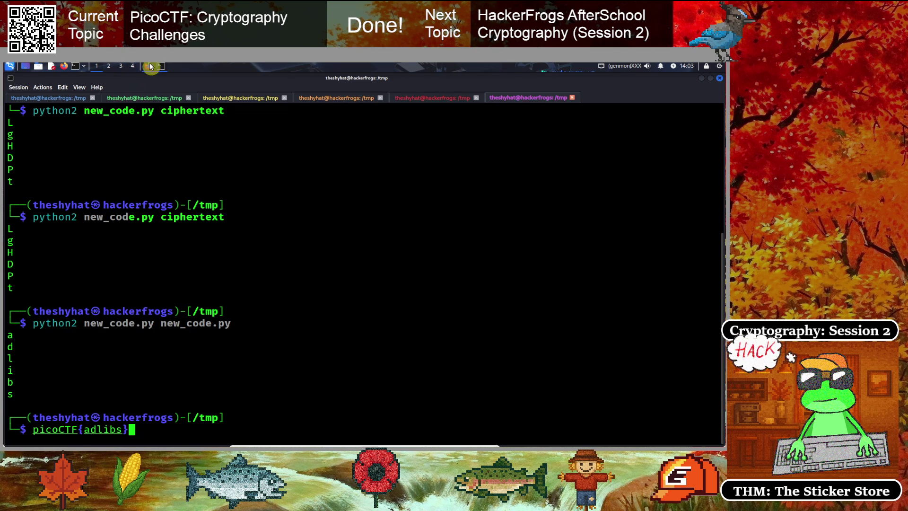
{"action": "left_click", "coordinate": [148, 66]}
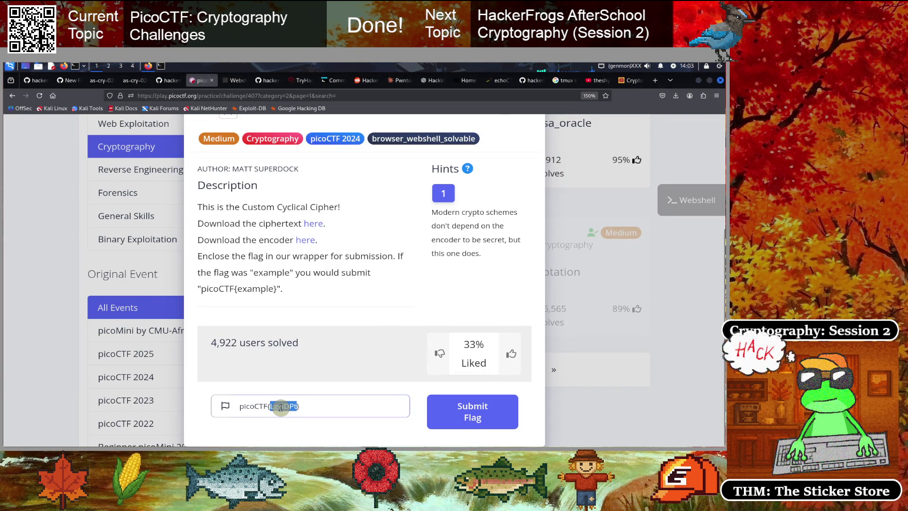
- Replace the flag field with picoCTF{adlibs}, submit it to solve C3, then leave the challenge tab
{"action": "key", "text": "BackSpace"}
{"action": "key", "text": "ctrl+v"}
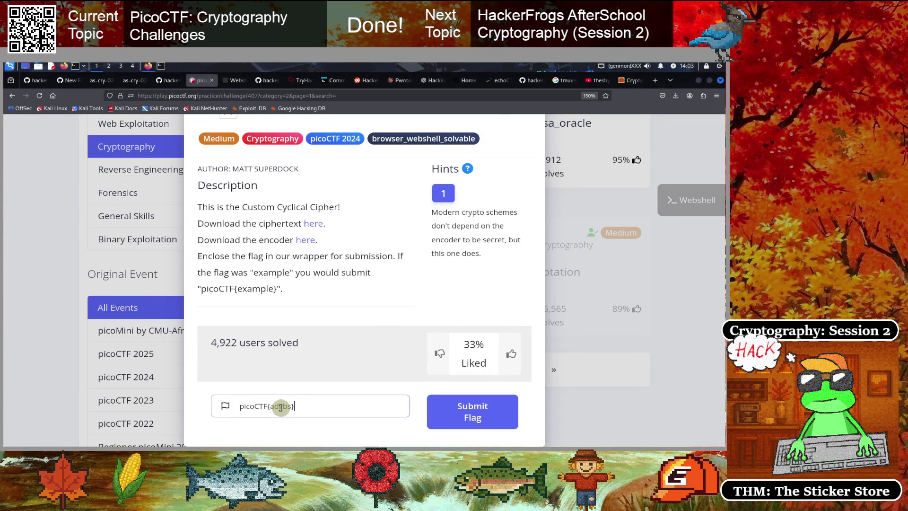
{"action": "left_click", "coordinate": [472, 411]}
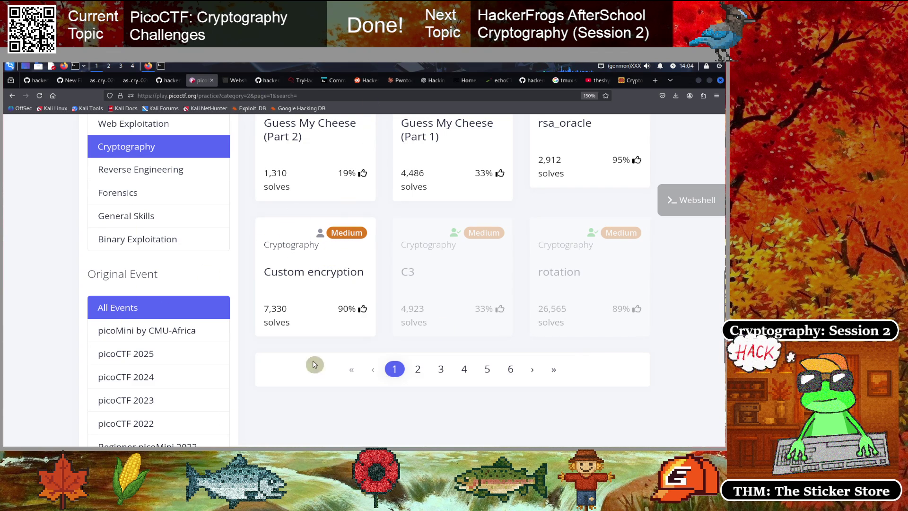
{"action": "left_click", "coordinate": [168, 83]}
- Page the as-cry-02v750.pdf classical-ciphers deck back to slide 1, then return to the terminal
{"action": "left_click", "coordinate": [125, 85]}
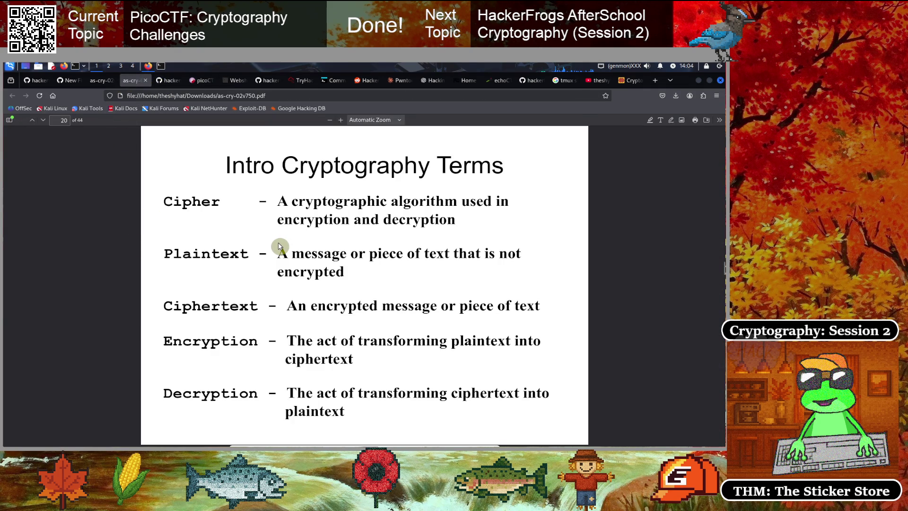
{"action": "key", "text": "Left"}
{"action": "key", "text": "Left"}
{"action": "key", "text": "Left"}
{"action": "key", "text": "Left"}
{"action": "key", "text": "Left"}
{"action": "key", "text": "Left"}
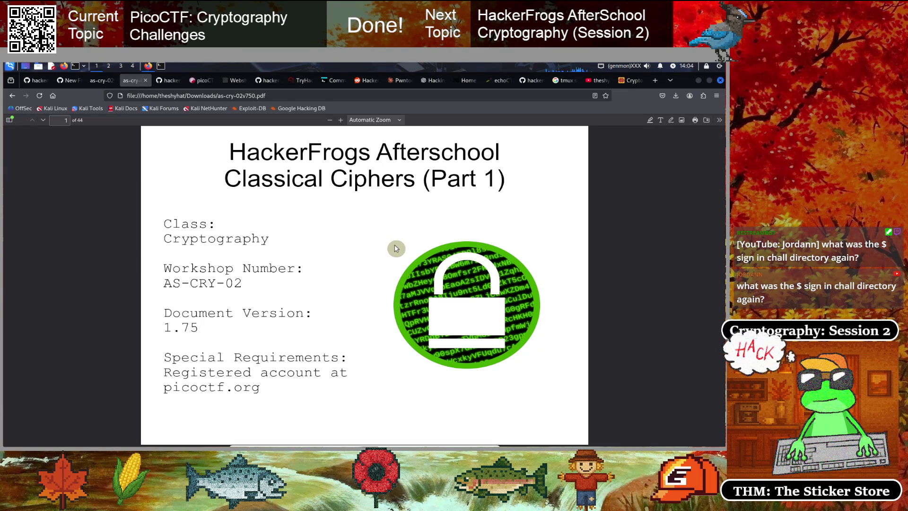
{"action": "left_click", "coordinate": [161, 65]}
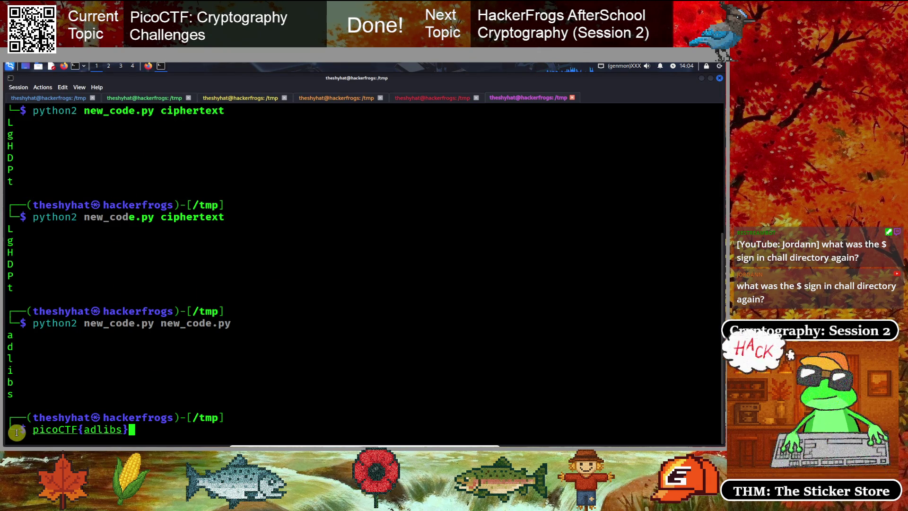
- Clear the flag from the prompt and run 'sudo su' to open a root shell
{"action": "key", "text": "BackSpace"}
{"action": "key", "text": "BackSpace"}
{"action": "key", "text": "BackSpace"}
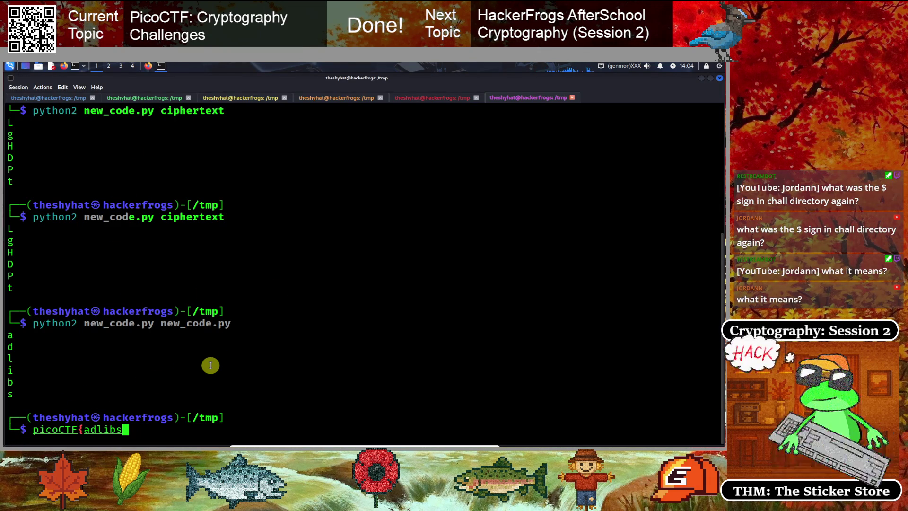
{"action": "key", "text": "BackSpace"}
{"action": "key", "text": "BackSpace"}
{"action": "key", "text": "BackSpace"}
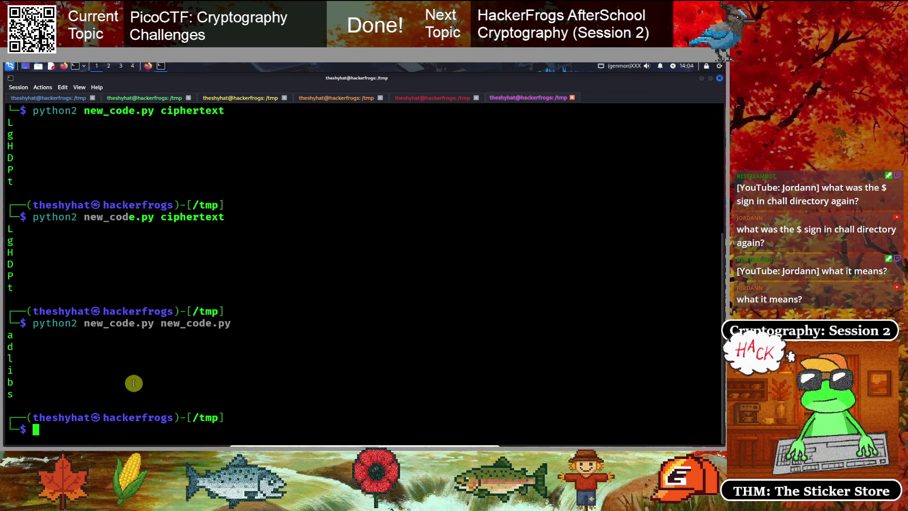
{"action": "key", "text": "Up"}
{"action": "key", "text": "ctrl+Left"}
{"action": "key", "text": "ctrl+Left"}
{"action": "key", "text": "ctrl+Left"}
{"action": "key", "text": "ctrl+k"}
{"action": "type", "text": "su"}
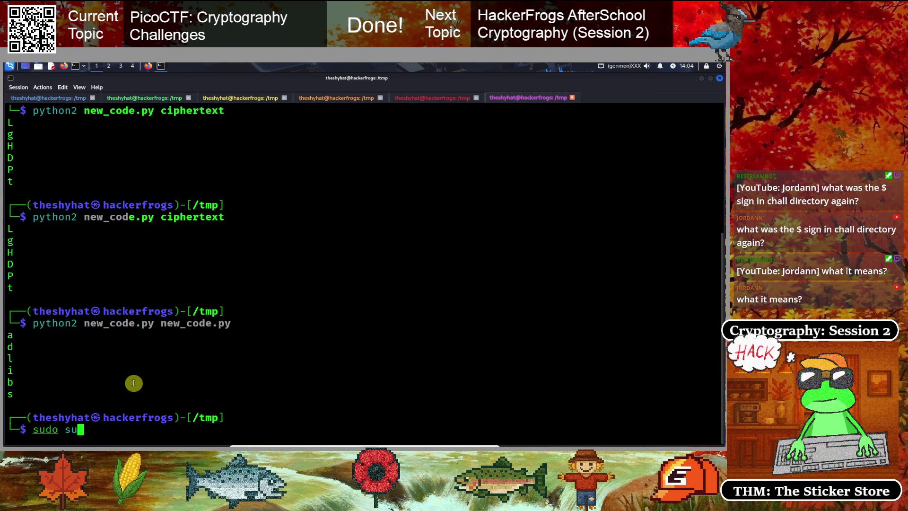
{"action": "key", "text": "Return"}
{"action": "key", "text": "Return"}
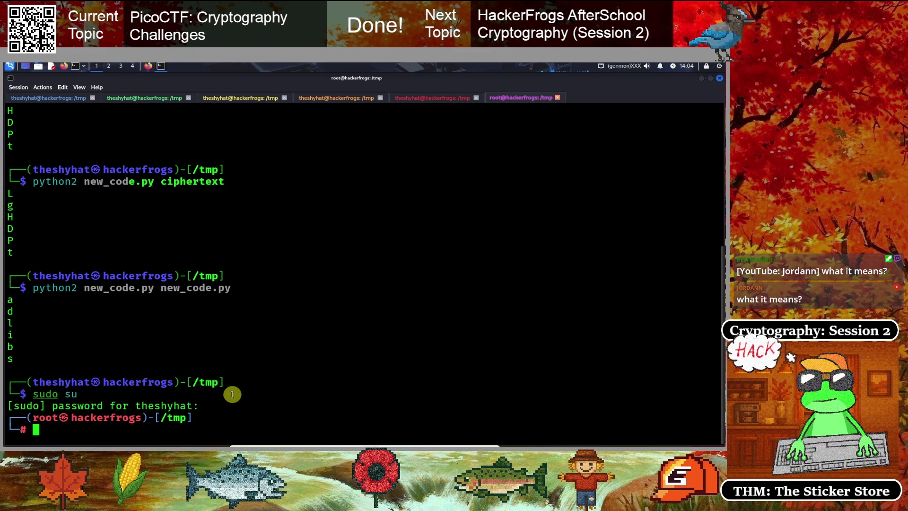
- Switch back to the regular user account with su, then return to the slide deck
{"action": "type", "text": "su theshyhat"}
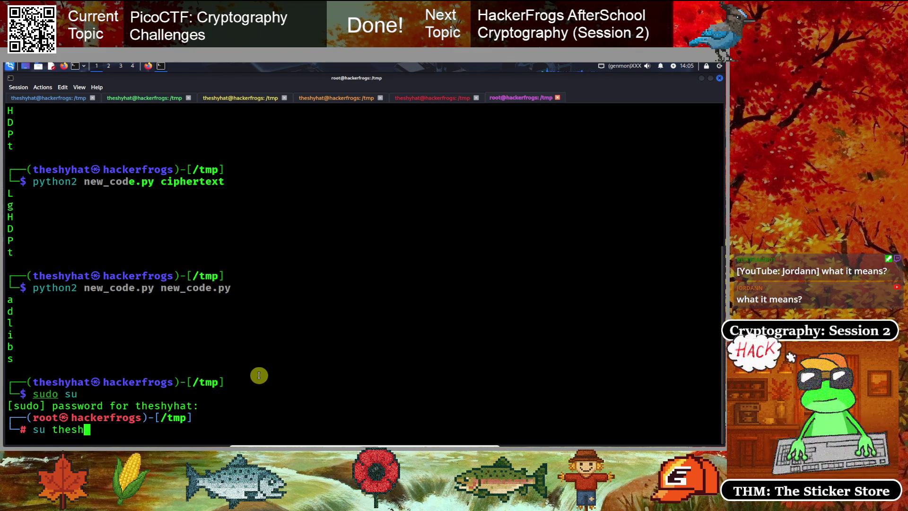
{"action": "key", "text": "Return"}
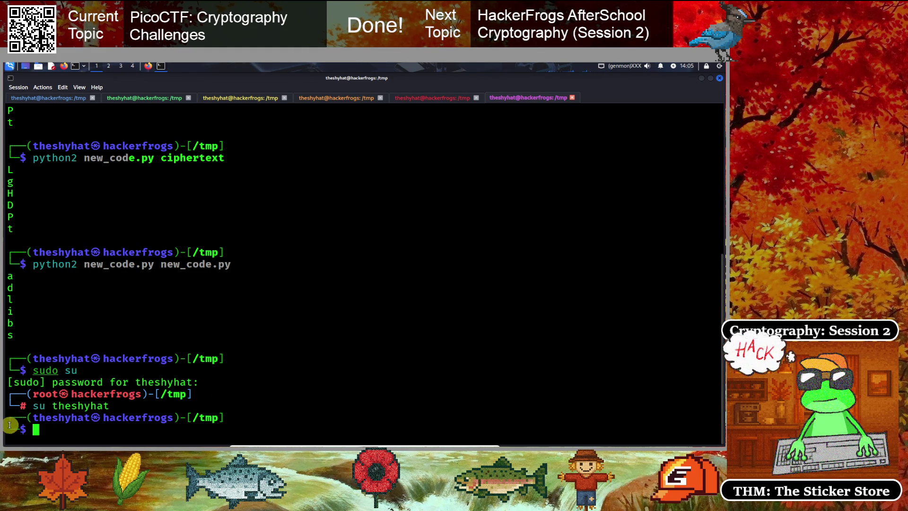
{"action": "left_click_drag", "start_coordinate": [17, 427], "coordinate": [105, 427]}
{"action": "left_click", "coordinate": [273, 311]}
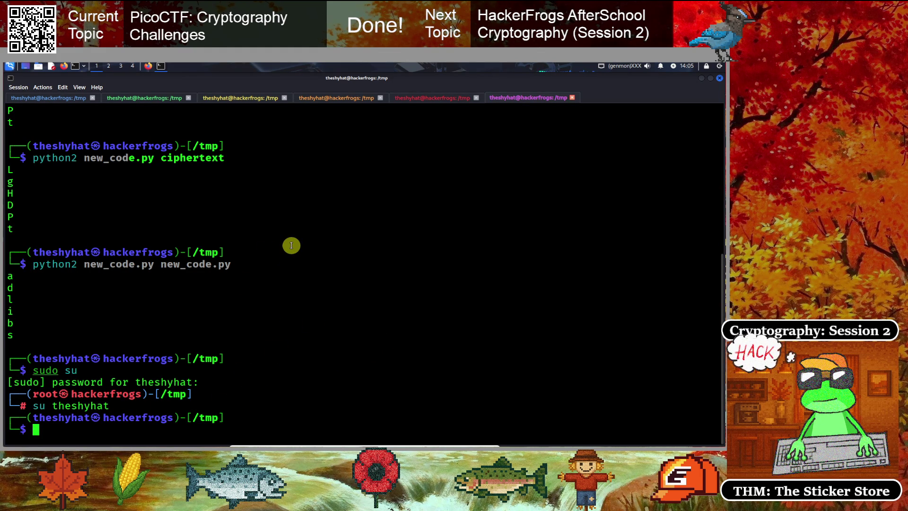
{"action": "left_click", "coordinate": [148, 66]}
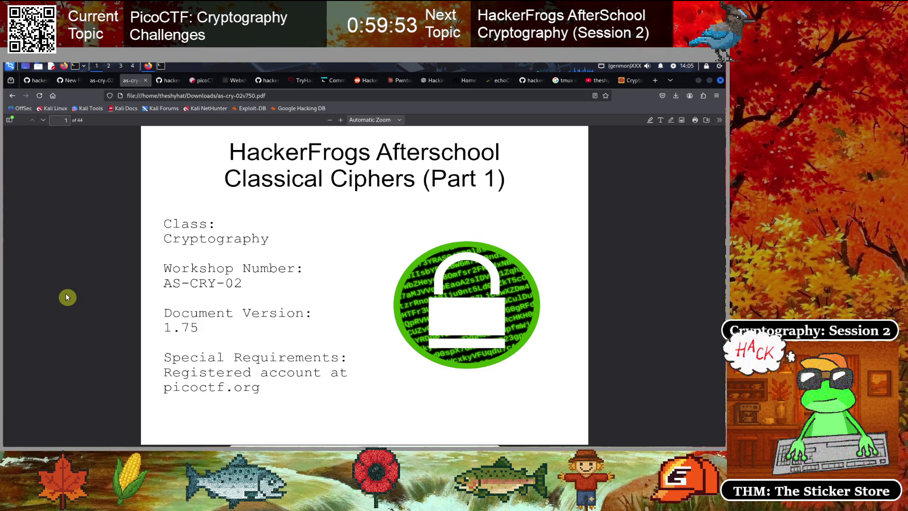
- Advance the deck from the title slide to 'Welcome to HackerFrogs Afterschool!'
{"action": "mouse_move", "coordinate": [369, 447]}
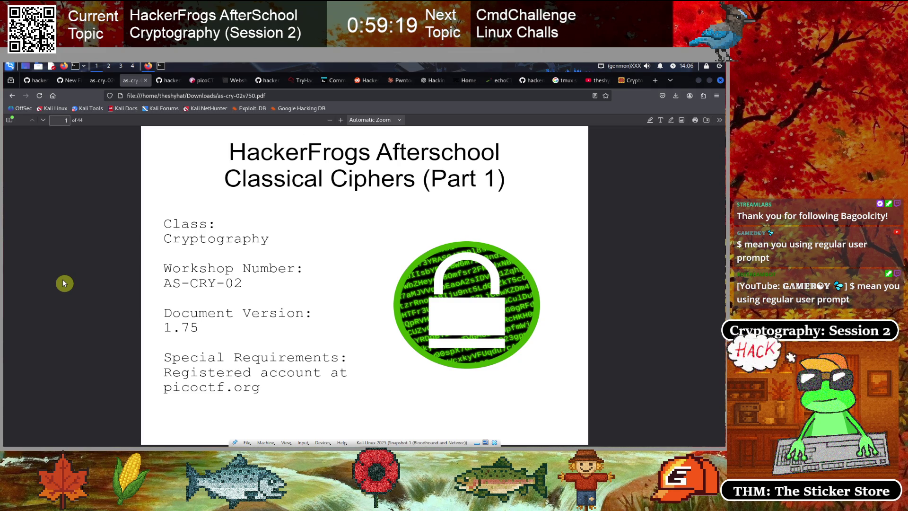
{"action": "key", "text": "Right"}
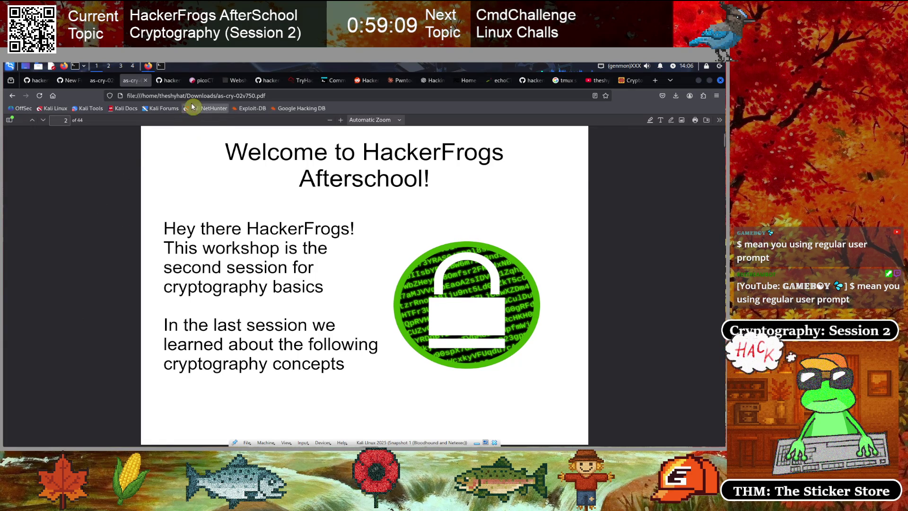
- Grab the picoctf.org address from the picoCTF tab, then go back to the slide deck
{"action": "left_click", "coordinate": [200, 80]}
{"action": "left_click", "coordinate": [233, 96]}
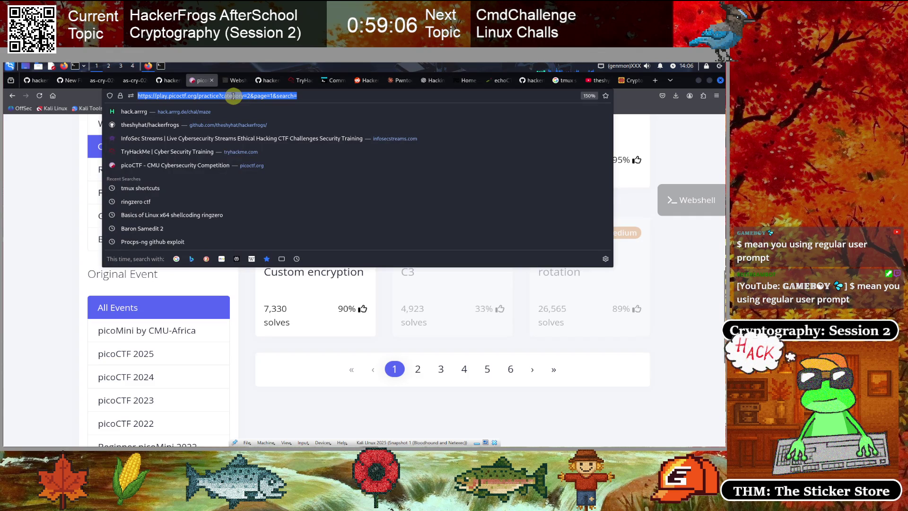
{"action": "key", "text": "Home"}
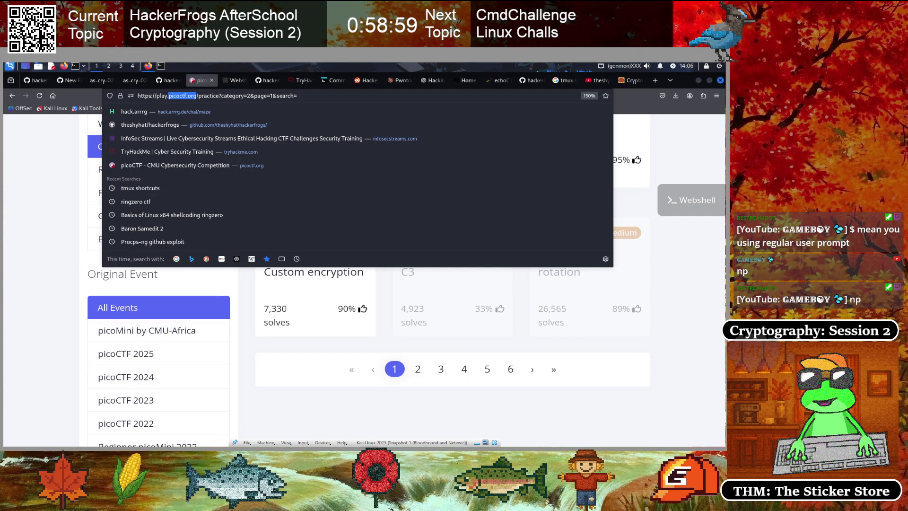
{"action": "left_click", "coordinate": [62, 233]}
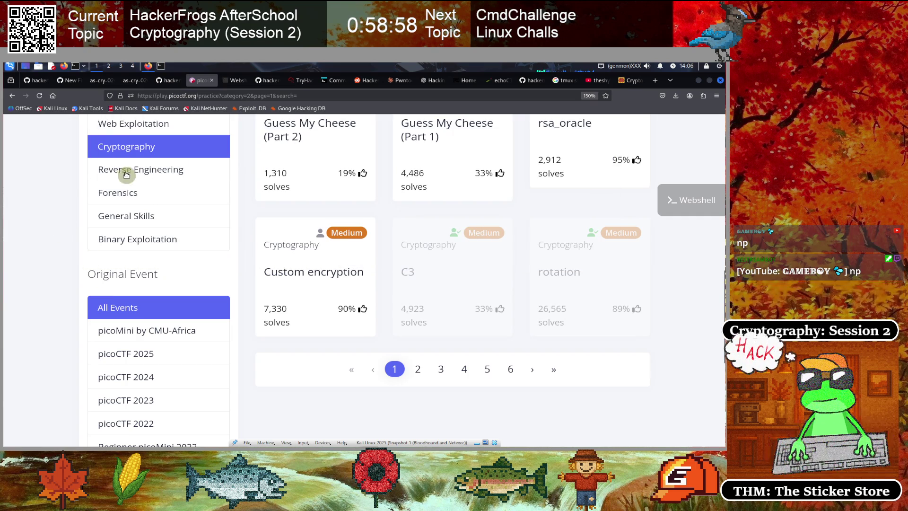
{"action": "left_click", "coordinate": [128, 83]}
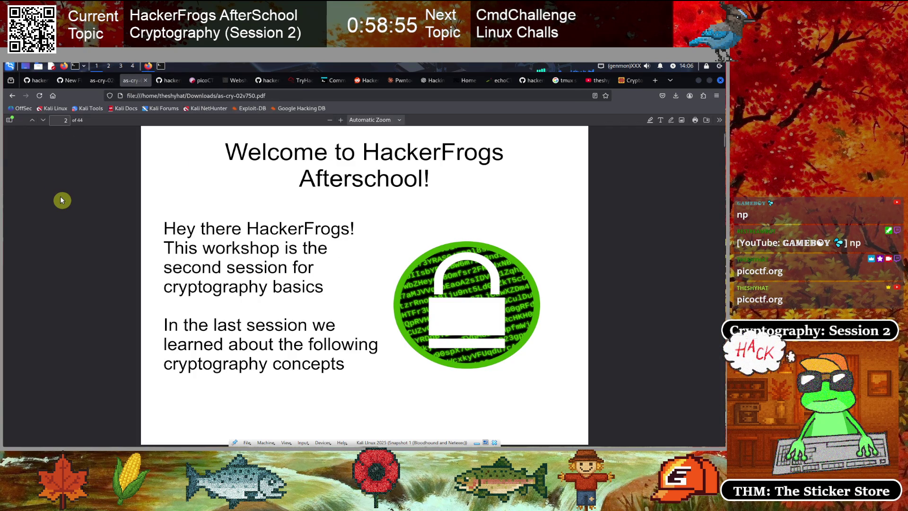
- Advance through the Encoding and ASCII Encoding slides to Hexadecimal Conversion
{"action": "key", "text": "Right"}
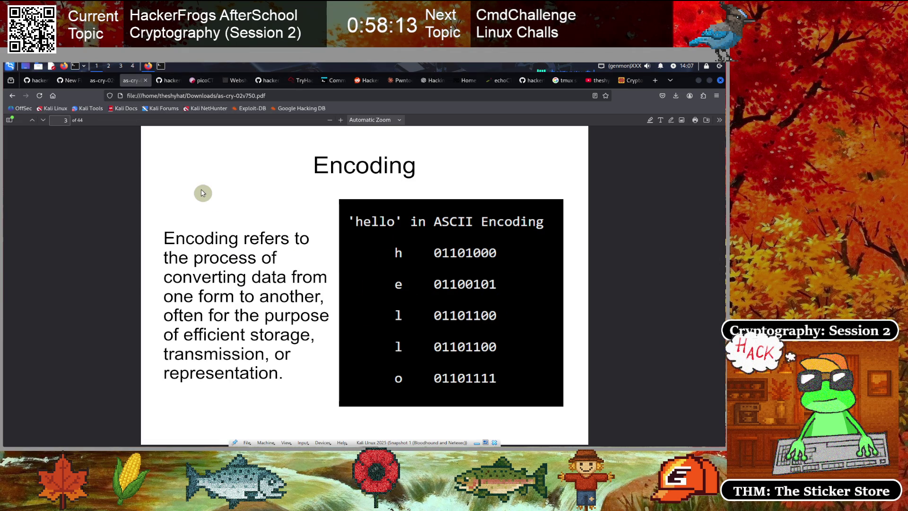
{"action": "key", "text": "Right"}
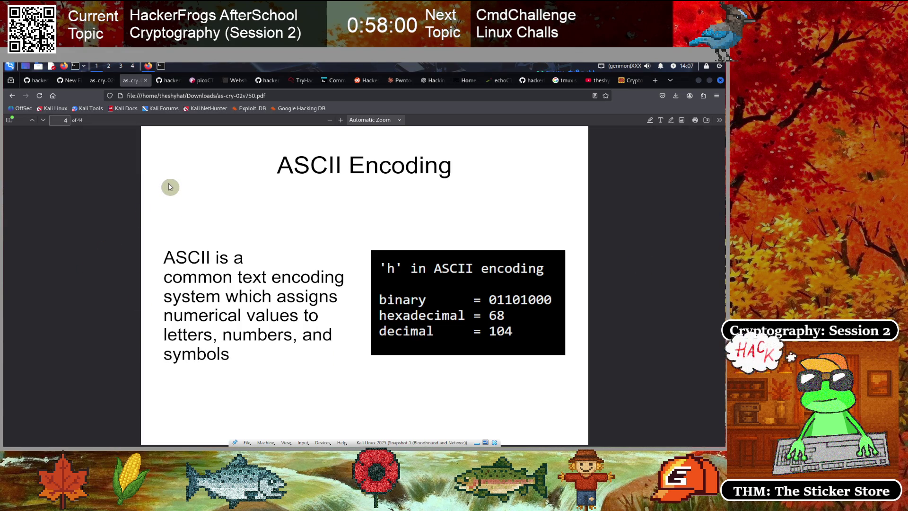
{"action": "key", "text": "Right"}
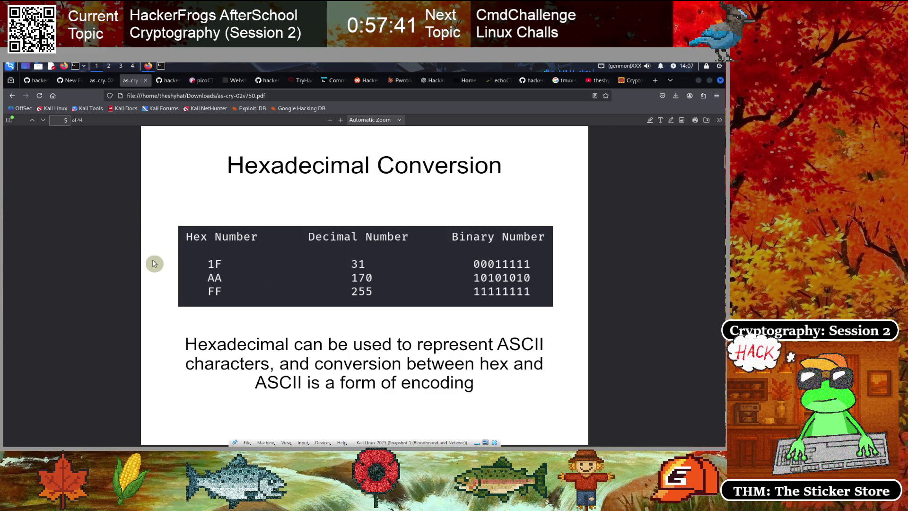
- Advance past Base64 Encoding through the 'Encoding is not Encryption' slides
{"action": "key", "text": "Right"}
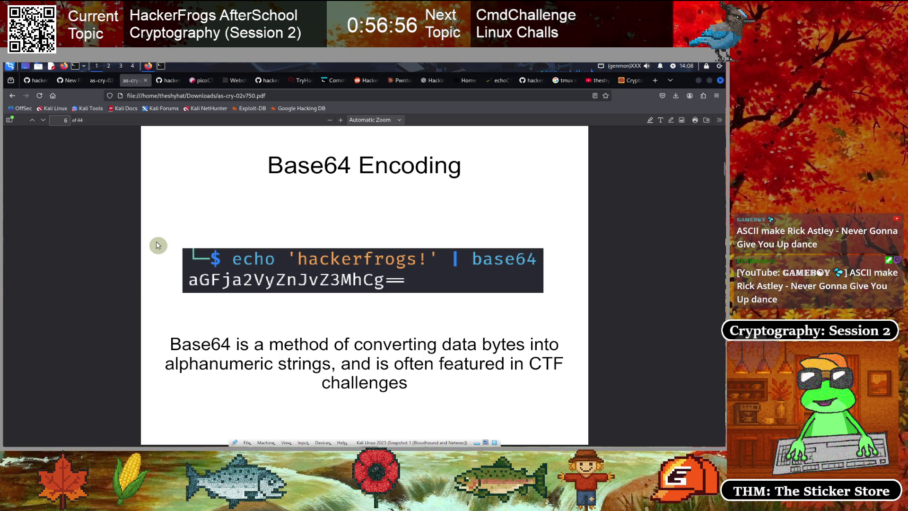
{"action": "key", "text": "Right"}
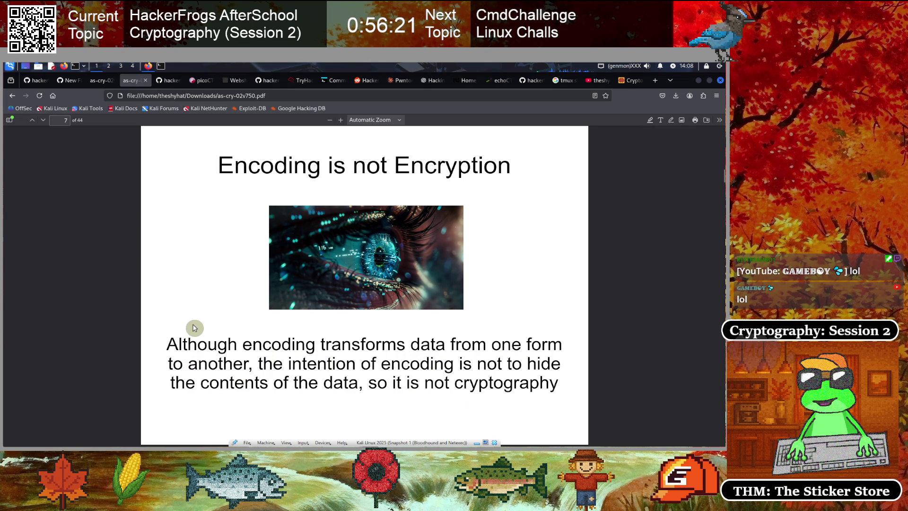
{"action": "key", "text": "Right"}
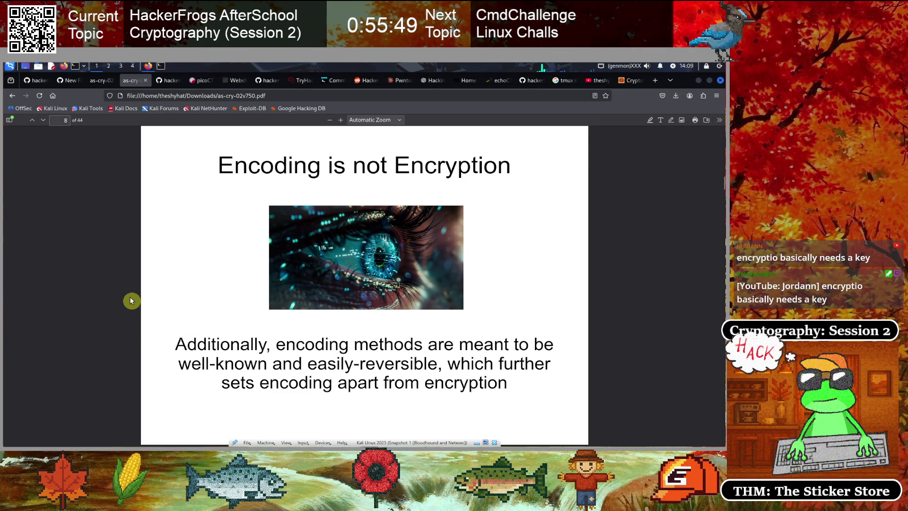
- Advance from the second 'Encoding is not Encryption' slide to 'This Session's Topics'
{"action": "key", "text": "Right"}
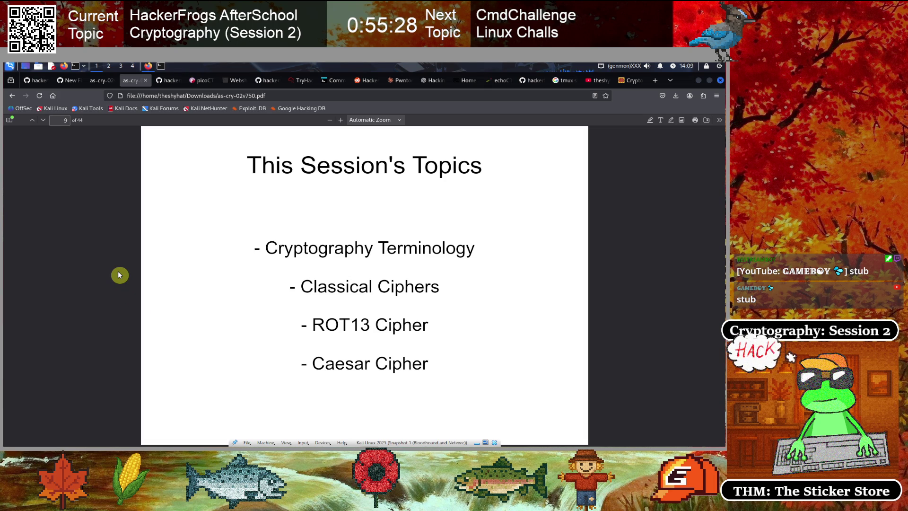
- Step through What is Cryptography?, the Alice and Bob terms slides and Plaintext / Cleartext to Ciphers
{"action": "key", "text": "Right"}
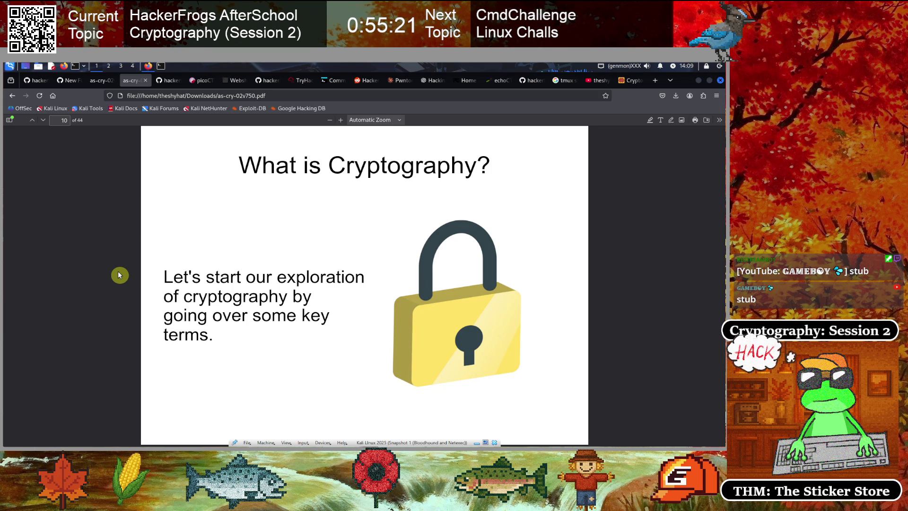
{"action": "key", "text": "Right"}
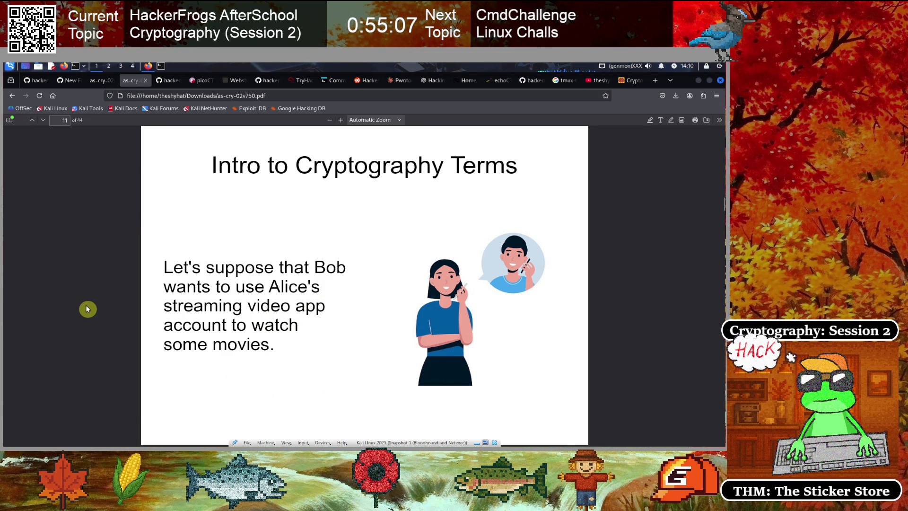
{"action": "key", "text": "Right"}
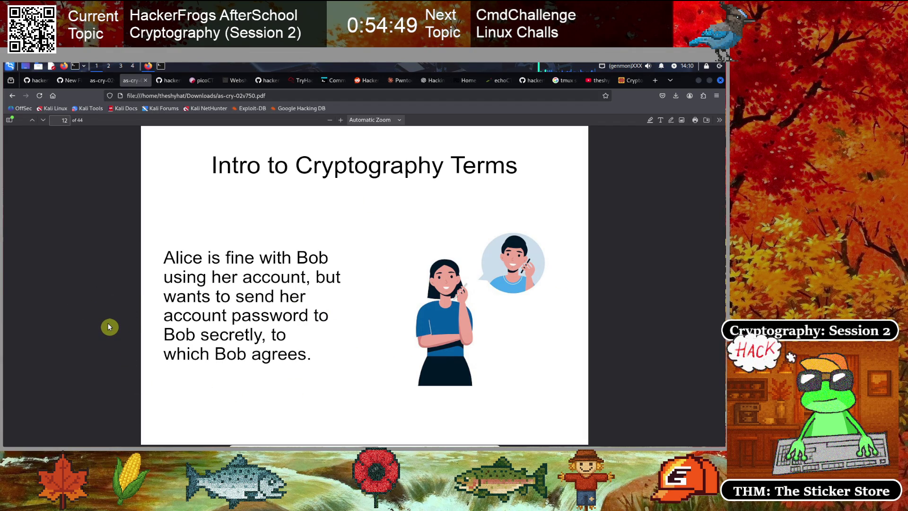
{"action": "key", "text": "Right"}
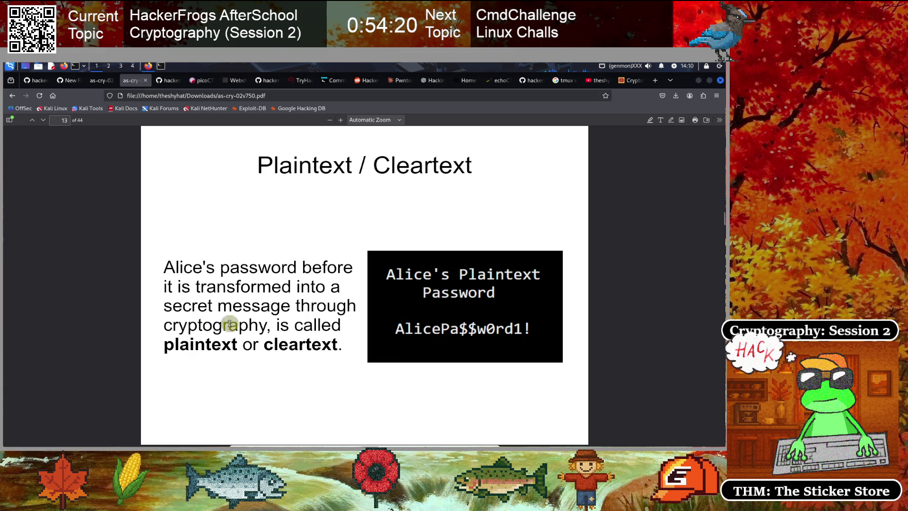
{"action": "key", "text": "Right"}
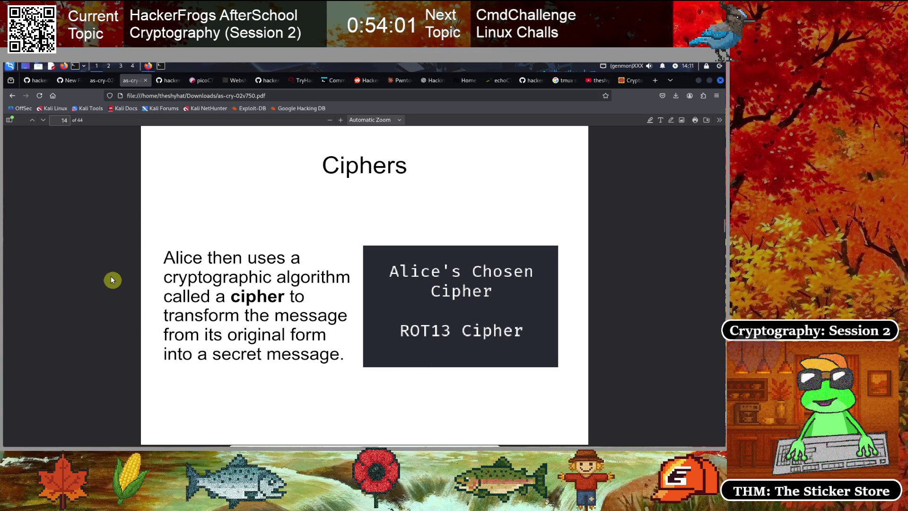
- Page through the Alice and Bob story slides on ciphertext, encryption, sending the password, and decryption
{"action": "key", "text": "Right"}
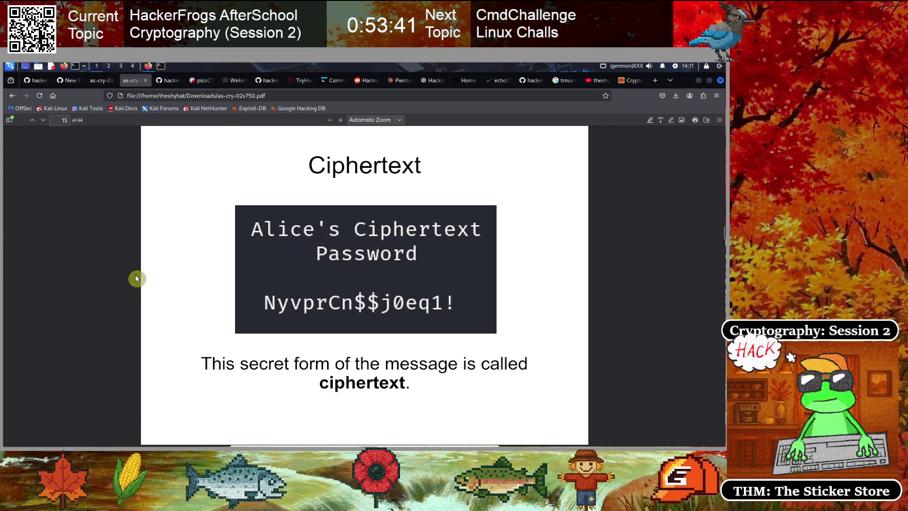
{"action": "key", "text": "Right"}
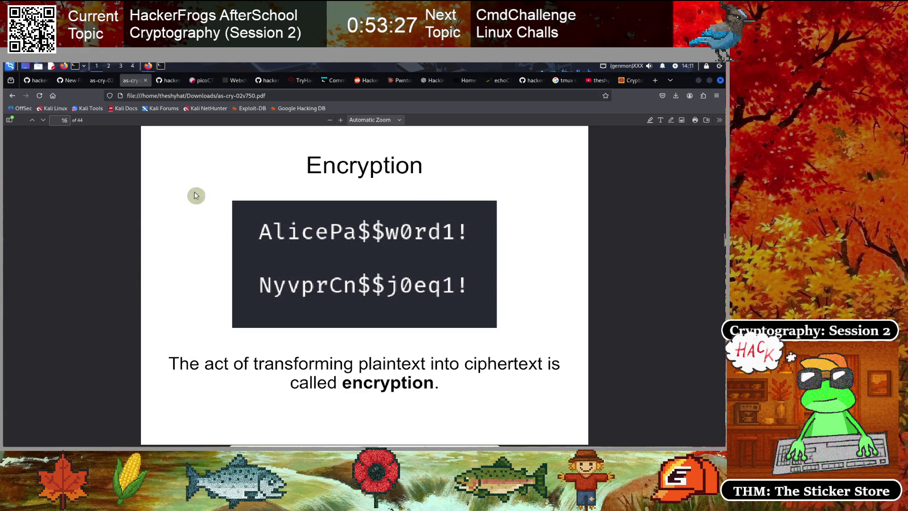
{"action": "key", "text": "Right"}
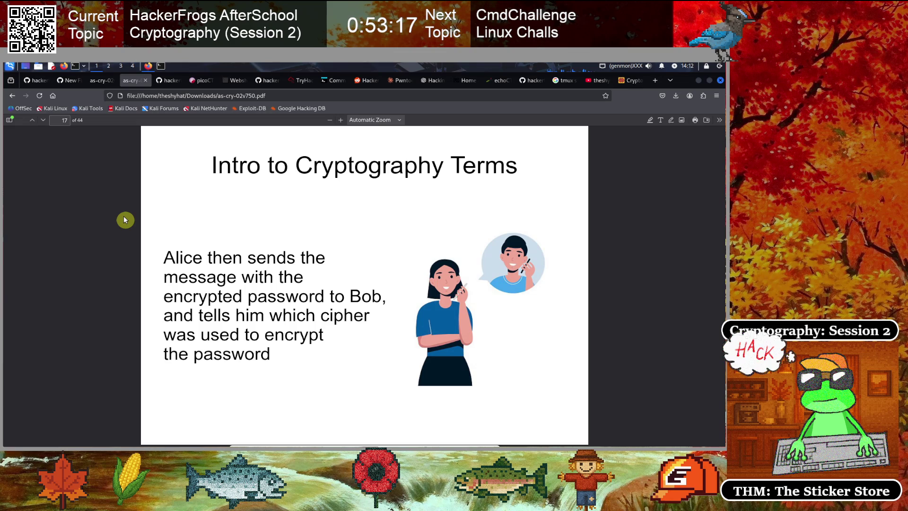
{"action": "key", "text": "Right"}
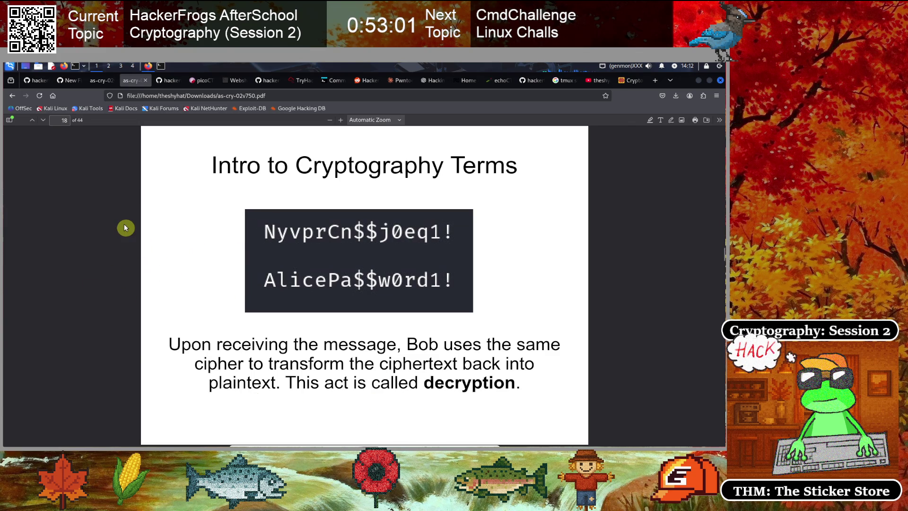
{"action": "key", "text": "Right"}
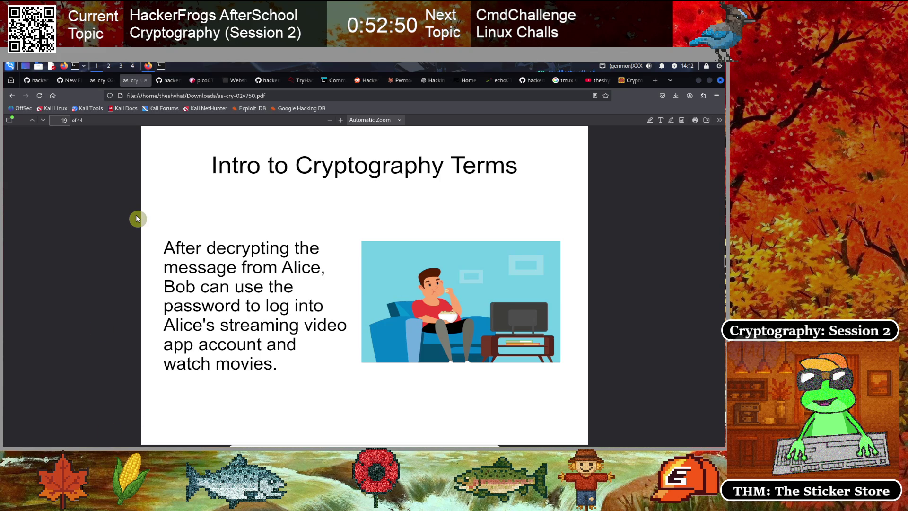
- Advance past the cryptography terms slide to the classical versus modern ciphers slides
{"action": "key", "text": "Right"}
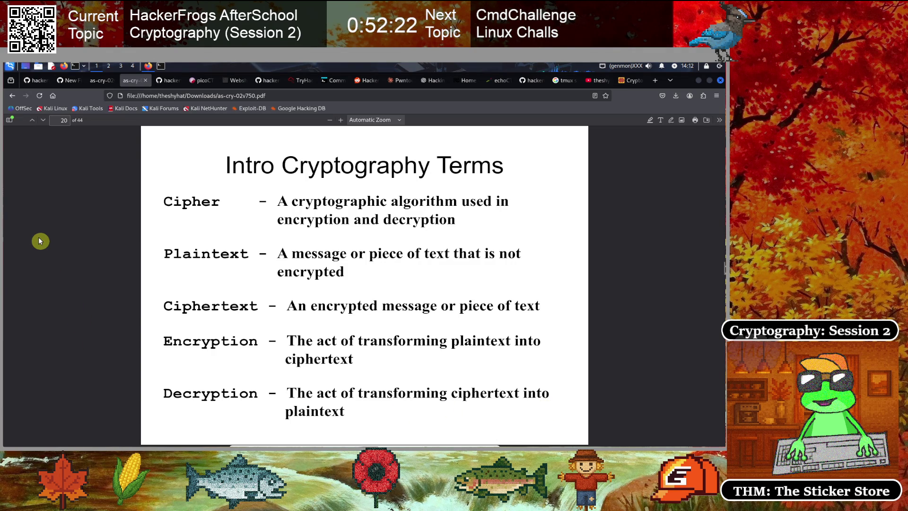
{"action": "key", "text": "Right"}
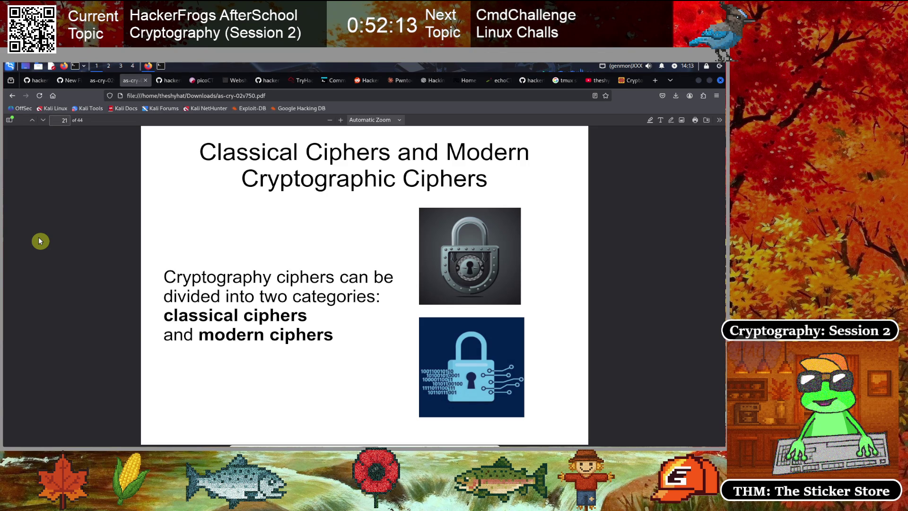
{"action": "key", "text": "Right"}
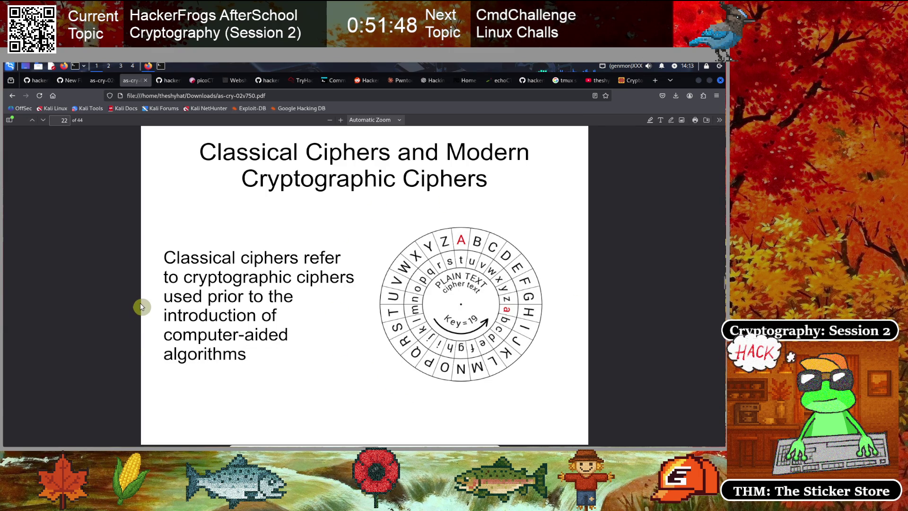
- Page through the slides on hand-done classical ciphers and modern ciphers to slide 26
{"action": "key", "text": "Right"}
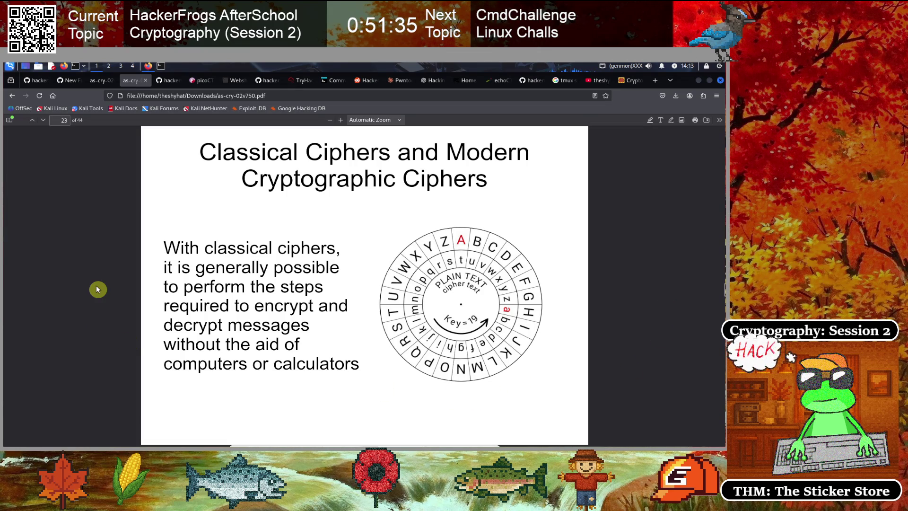
{"action": "key", "text": "Right"}
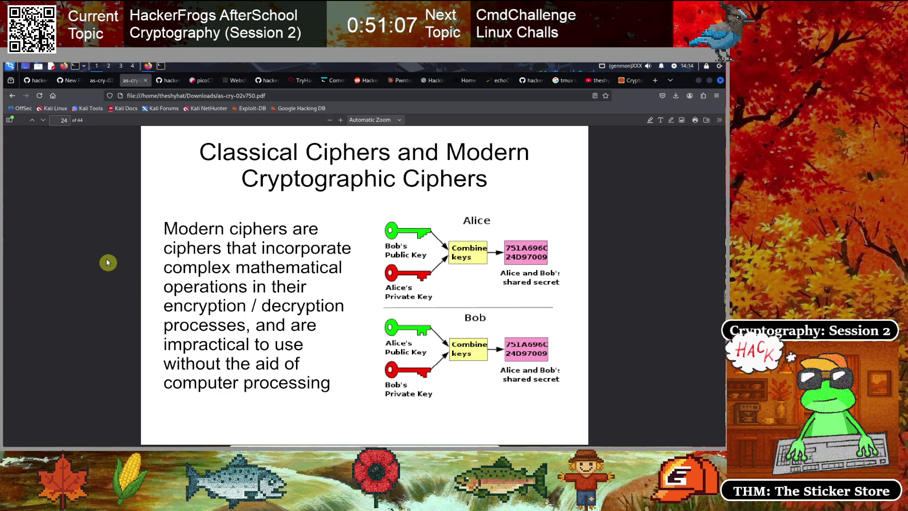
{"action": "key", "text": "Right"}
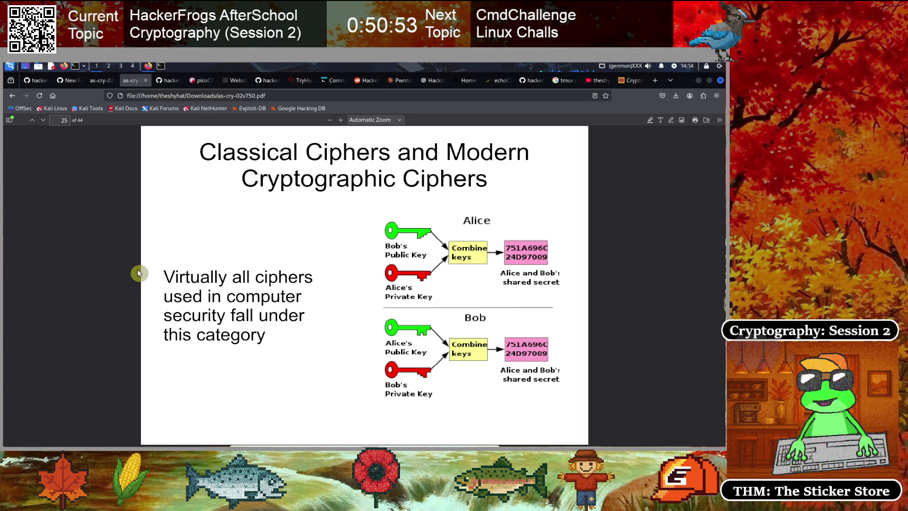
{"action": "key", "text": "Right"}
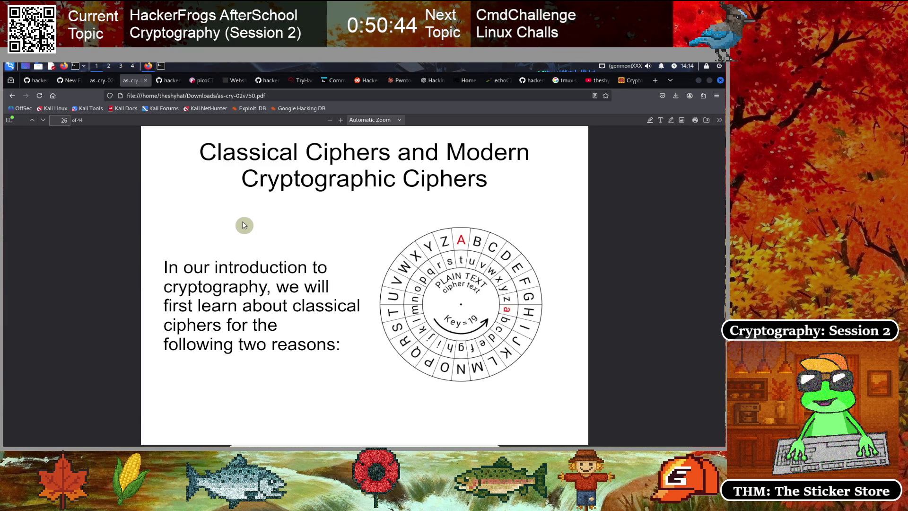
- Step through both reasons for learning classical ciphers first, reaching the Substitution Ciphers slide 29
{"action": "key", "text": "Right"}
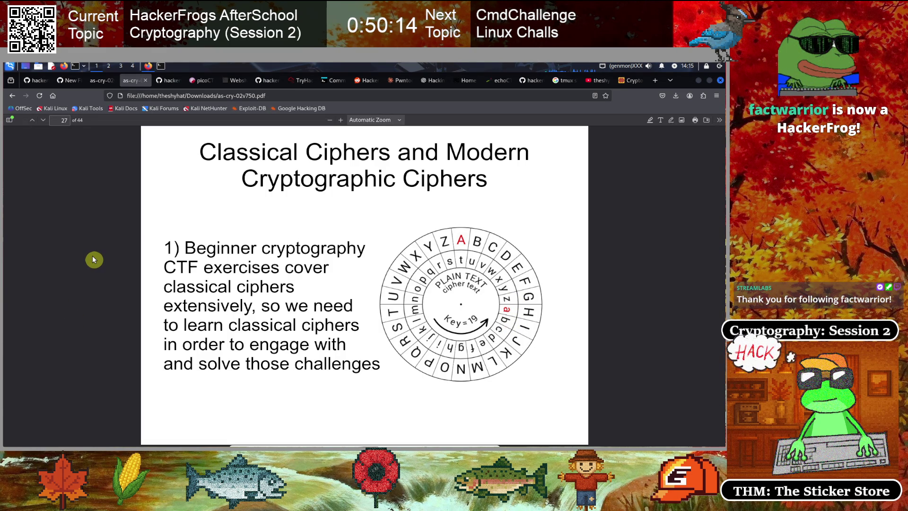
{"action": "key", "text": "Right"}
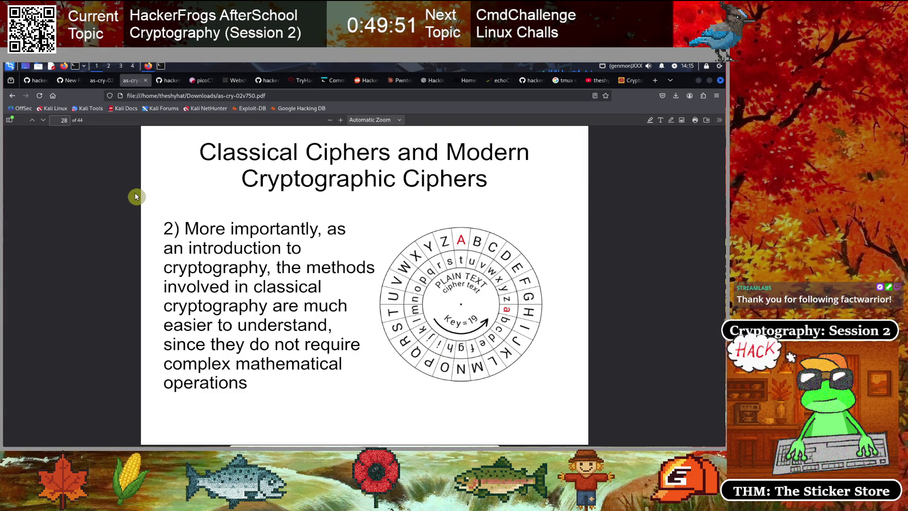
{"action": "key", "text": "Right"}
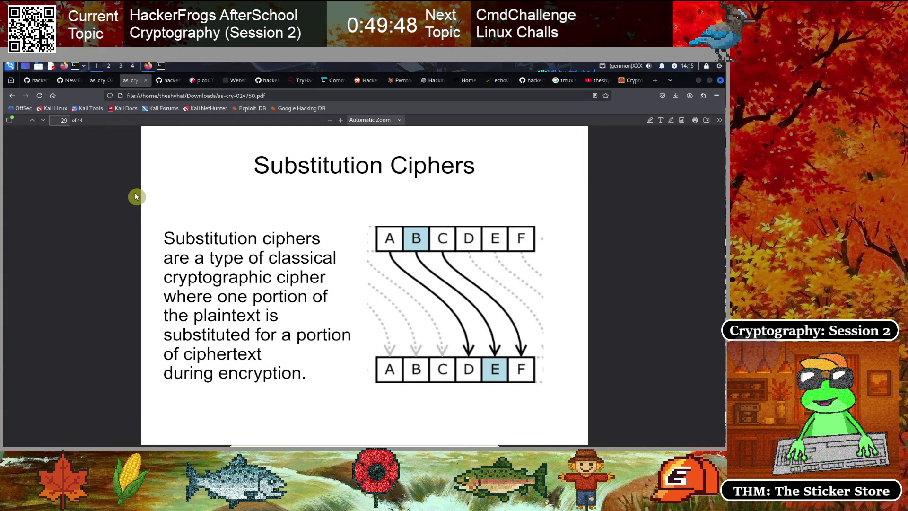
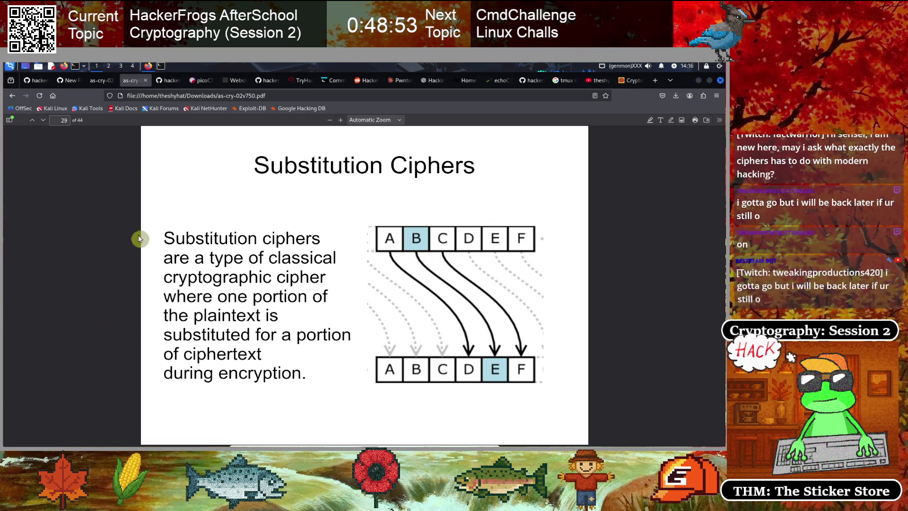
- Glance at the channel's playlists, return to the slides, then bring the Konsole terminal forward
{"action": "left_click", "coordinate": [598, 81]}
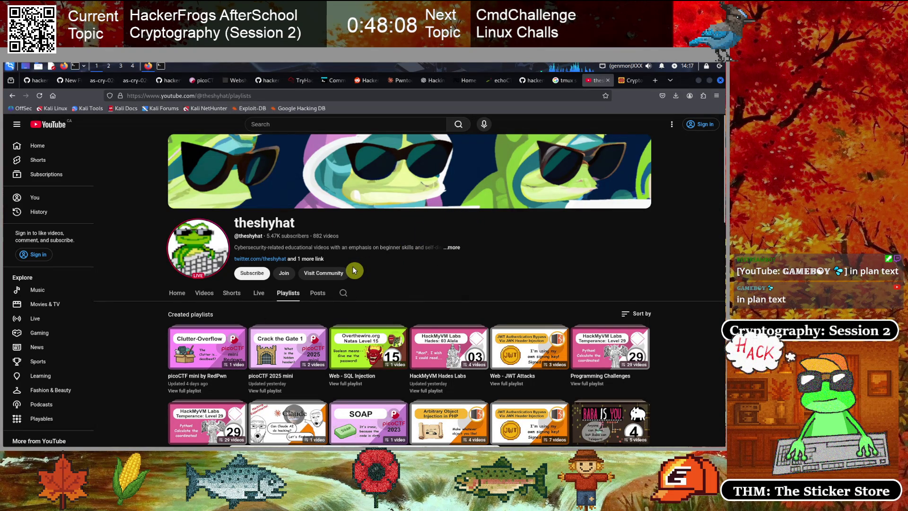
{"action": "left_click", "coordinate": [132, 81]}
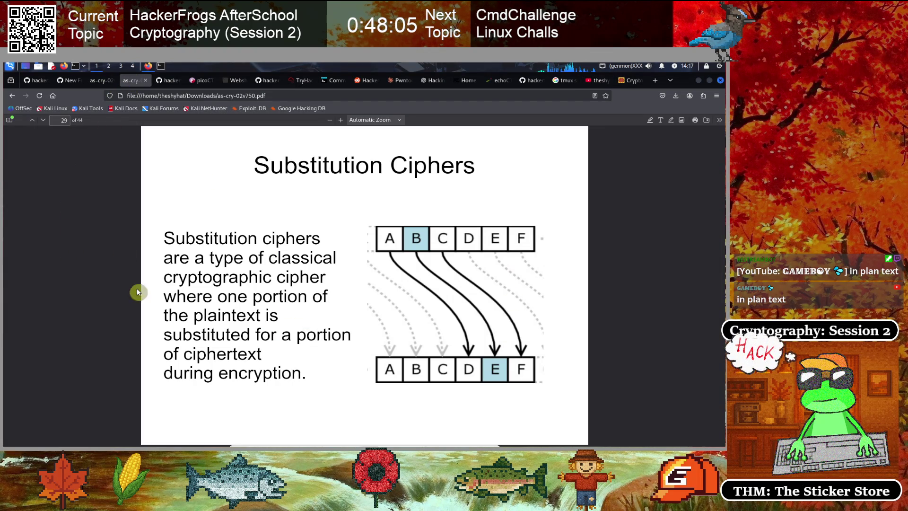
{"action": "left_click", "coordinate": [161, 66]}
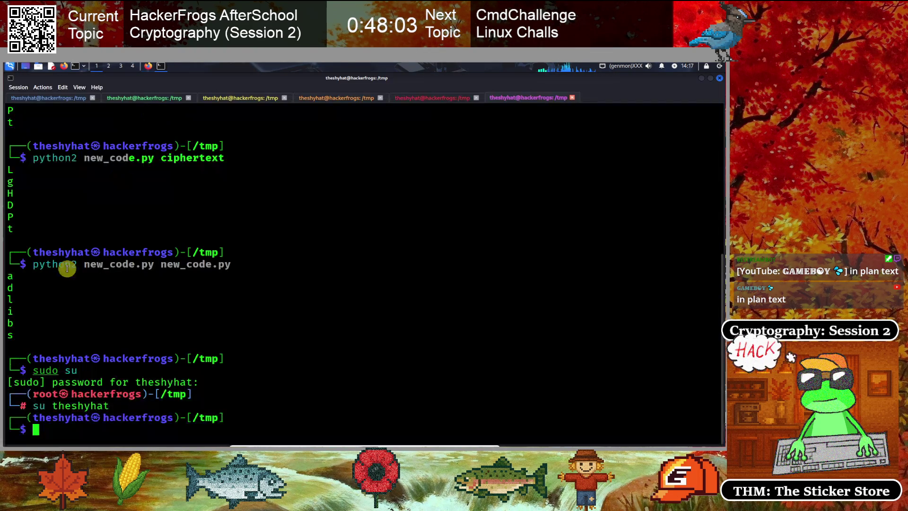
- Create test.txt in nano with an indented 'Substitution Ciphers' heading
{"action": "type", "text": "nan"}
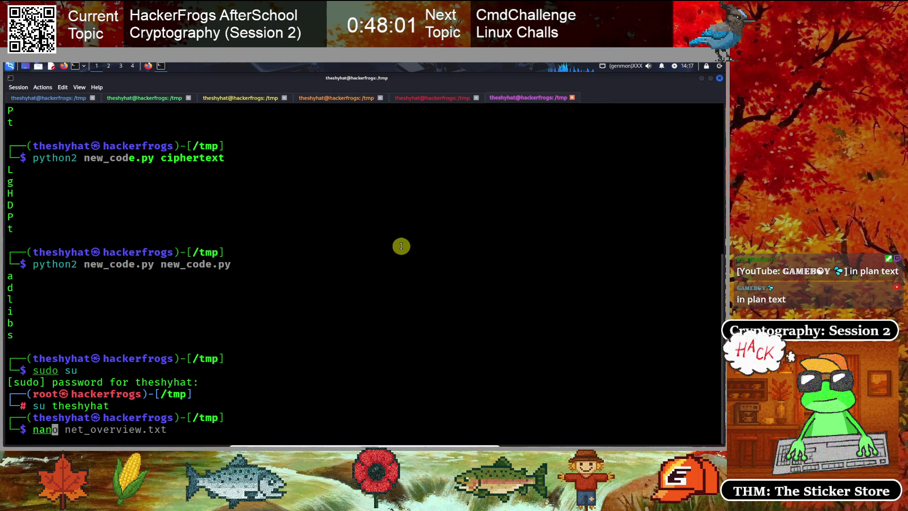
{"action": "type", "text": "o test.xtt"}
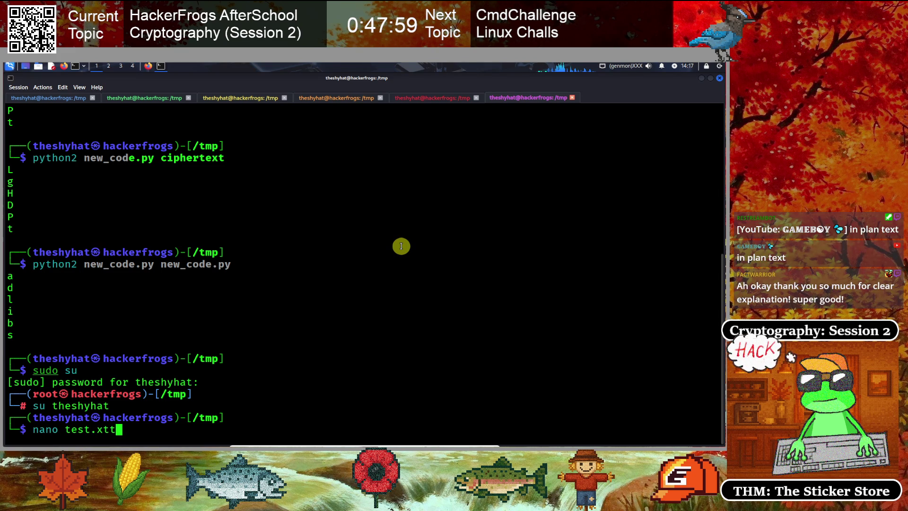
{"action": "key", "text": "Return"}
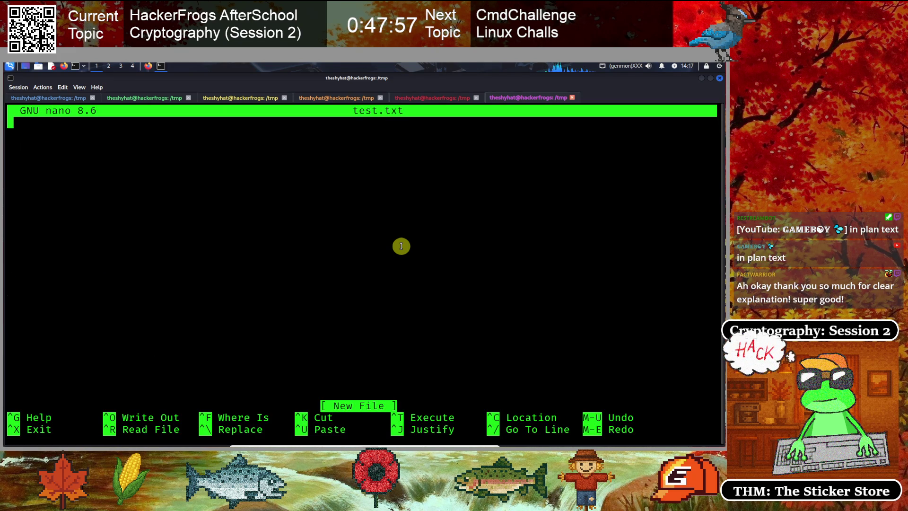
{"action": "key", "text": "Return"}
{"action": "key", "text": "Return"}
{"action": "key", "text": "Return"}
{"action": "key", "text": "Tab"}
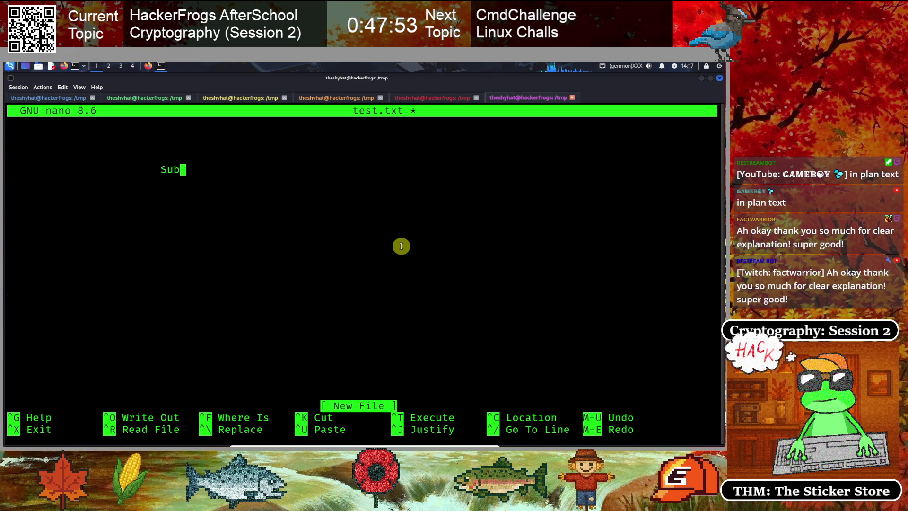
{"action": "type", "text": "itution Ciphers"}
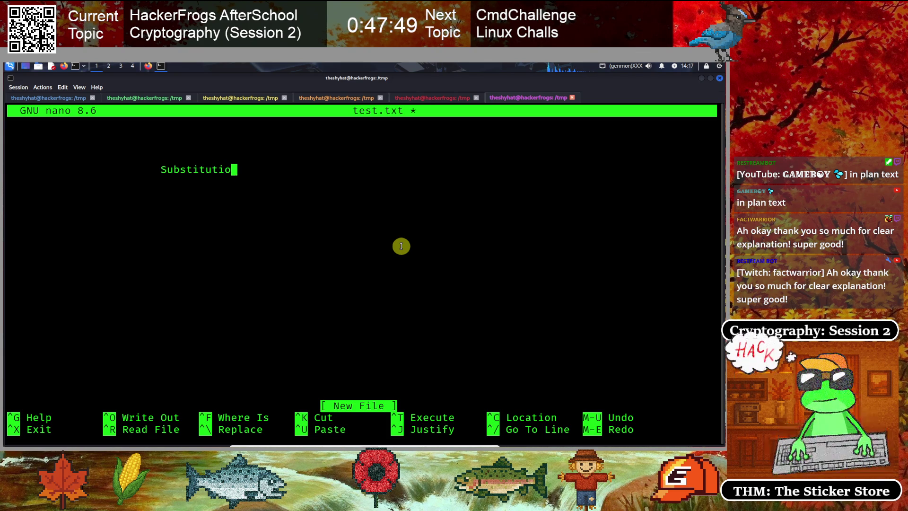
{"action": "key", "text": "Return"}
{"action": "key", "text": "Return"}
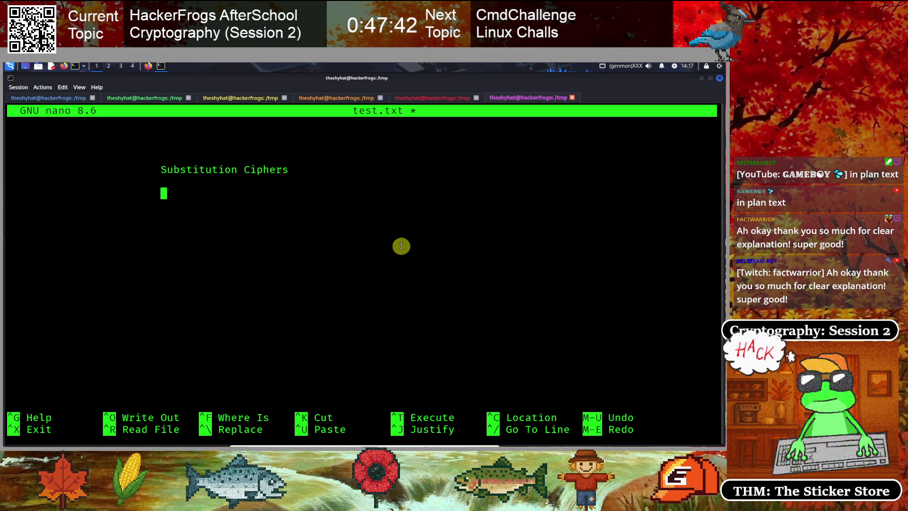
- Add the letters A through M as a row and space them out
{"action": "type", "text": "ABCDEFGHI"}
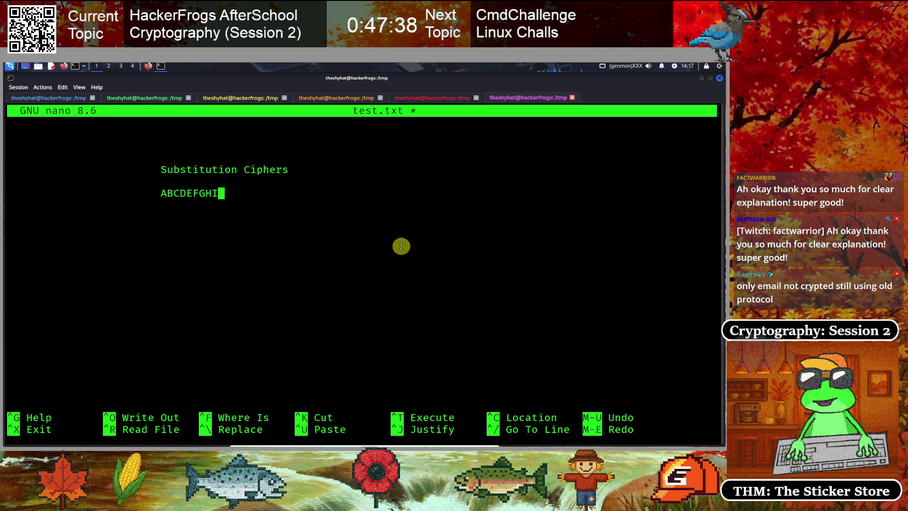
{"action": "type", "text": "JKLM"}
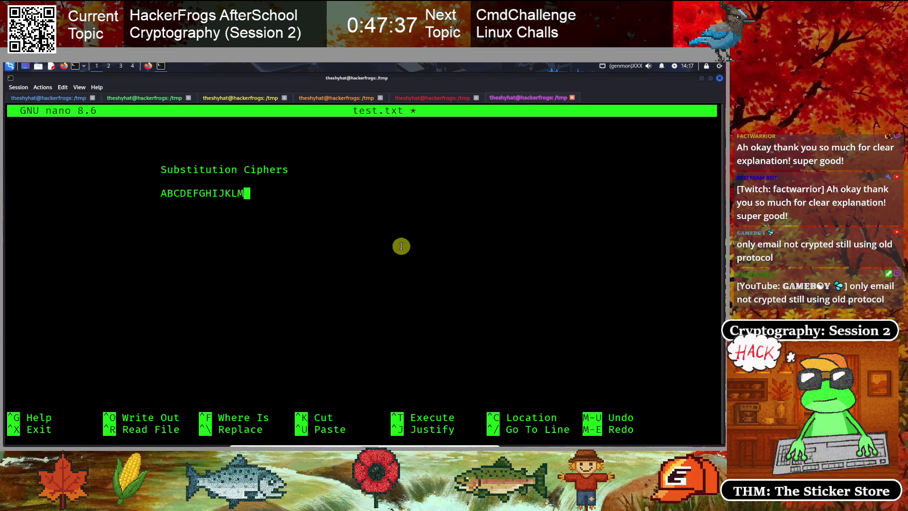
{"action": "key", "text": "Right"}
{"action": "key", "text": "Right"}
{"action": "key", "text": "Right"}
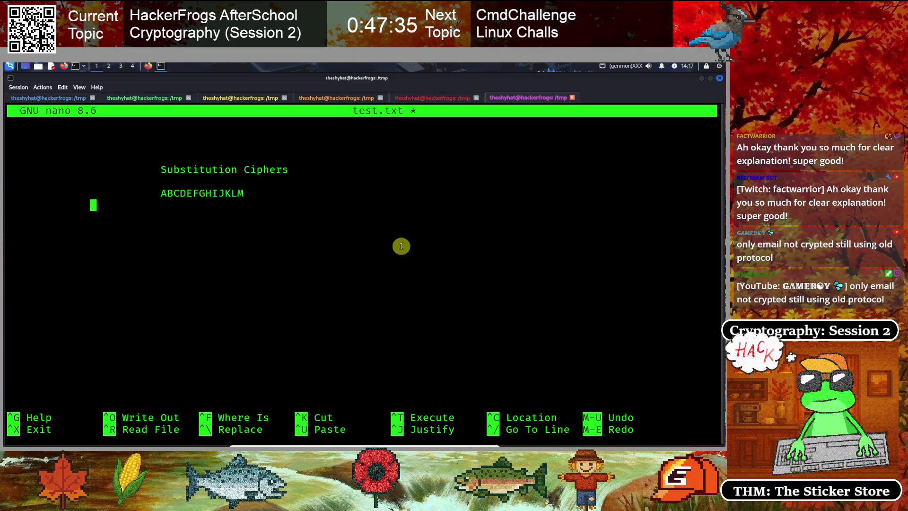
{"action": "key", "text": "Up"}
{"action": "key", "text": "Right"}
{"action": "key", "text": "space"}
{"action": "key", "text": "Right"}
{"action": "key", "text": "space"}
{"action": "key", "text": "Right"}
{"action": "key", "text": "space"}
{"action": "key", "text": "Right"}
{"action": "key", "text": "space"}
{"action": "key", "text": "Right"}
{"action": "key", "text": "space"}
{"action": "key", "text": "Right"}
{"action": "key", "text": "space"}
{"action": "key", "text": "Right"}
{"action": "key", "text": "space"}
{"action": "key", "text": "Right"}
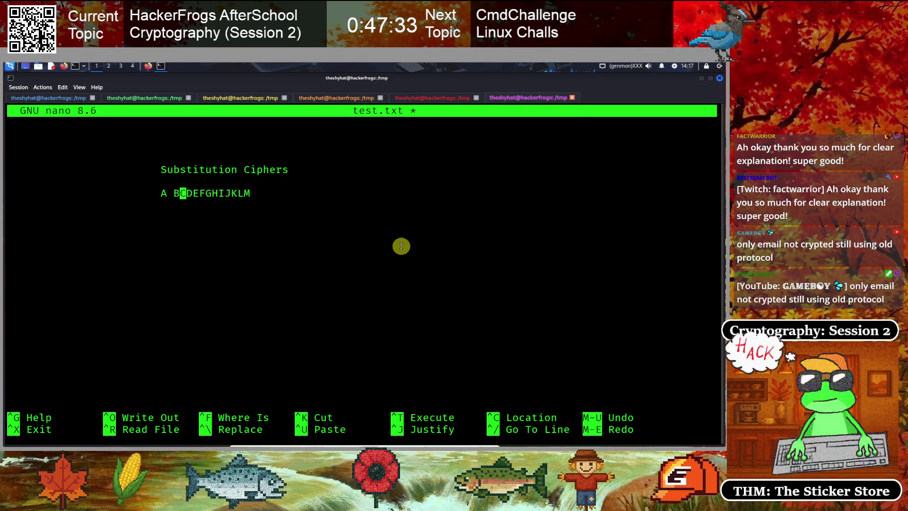
{"action": "key", "text": "Right"}
{"action": "key", "text": "space"}
{"action": "key", "text": "Right"}
{"action": "key", "text": "space"}
{"action": "key", "text": "Right"}
{"action": "key", "text": "space"}
{"action": "key", "text": "Right"}
{"action": "key", "text": "space"}
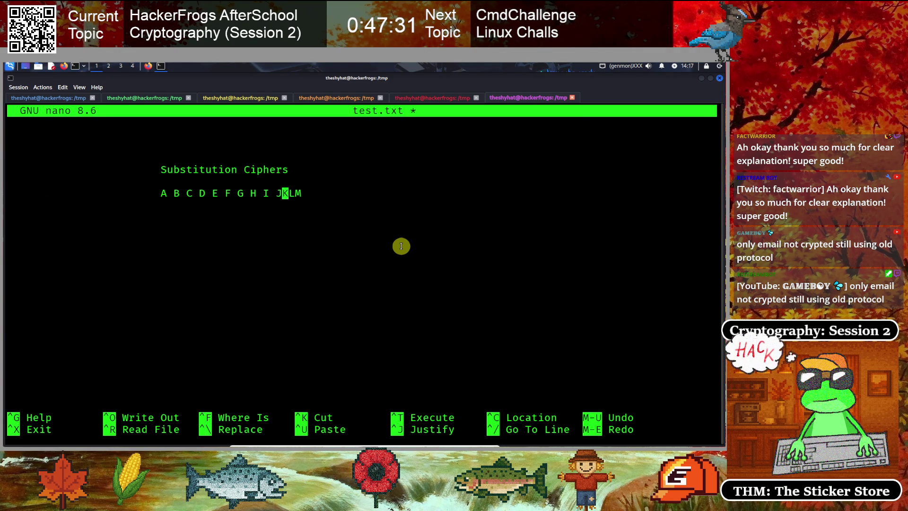
{"action": "key", "text": "Down"}
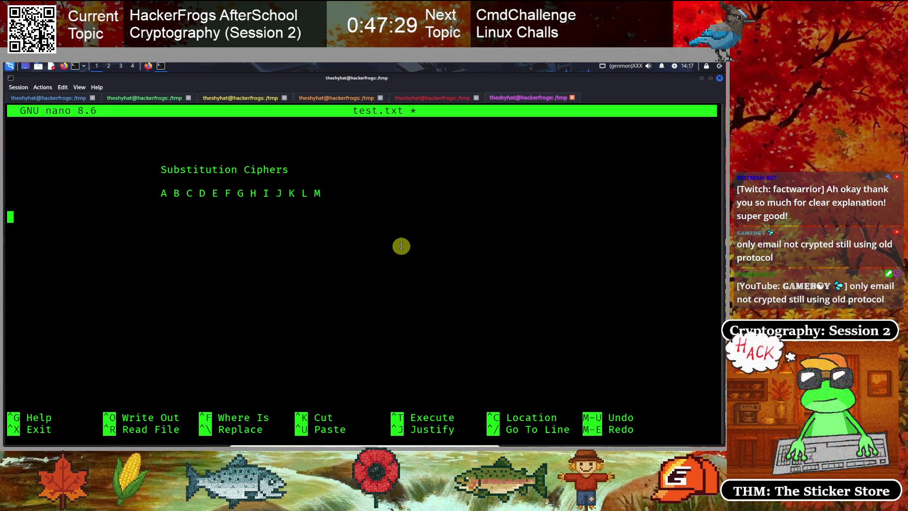
- Add a row of pipes under A–M and start the N–Z row beneath it
{"action": "type", "text": "|"}
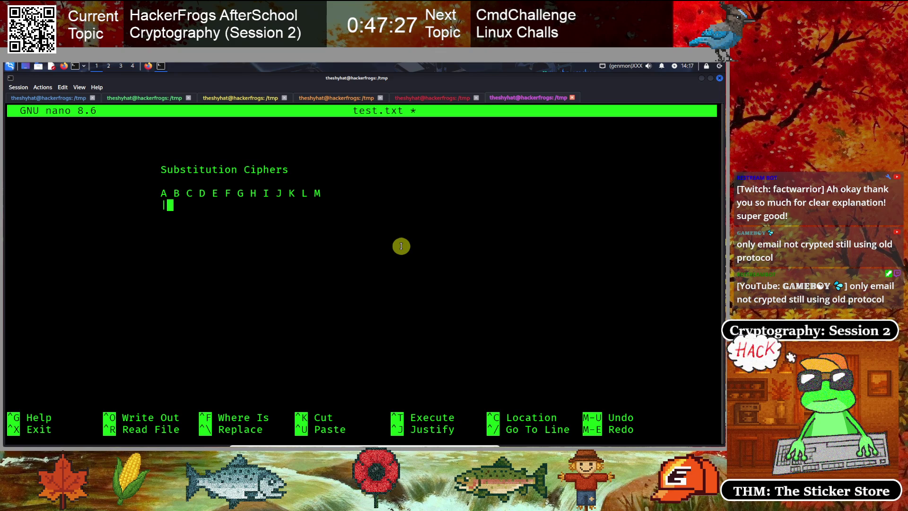
{"action": "type", "text": " | | | | | "}
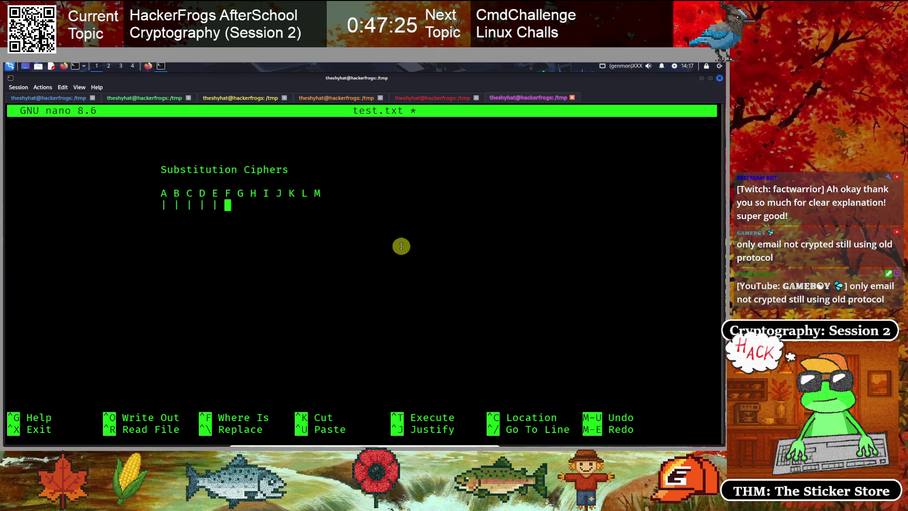
{"action": "type", "text": "| | | | | | |"}
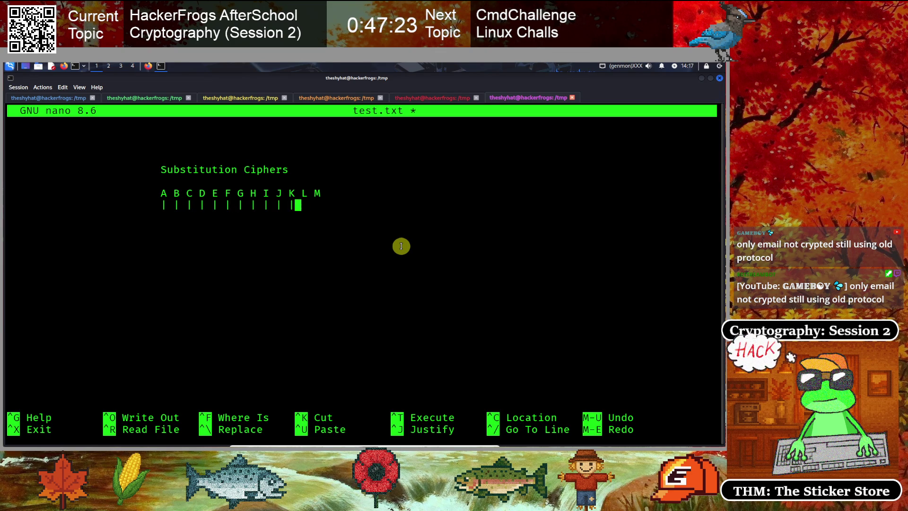
{"action": "key", "text": "Return"}
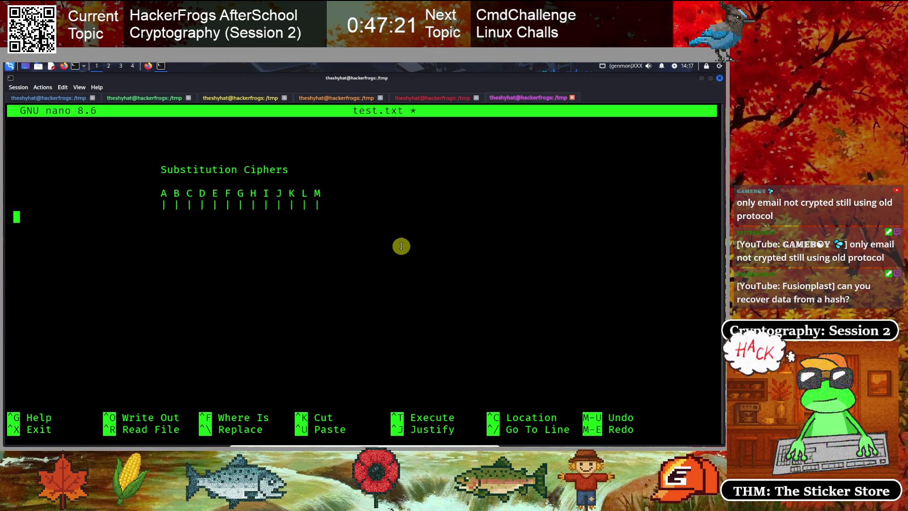
{"action": "type", "text": "N O "}
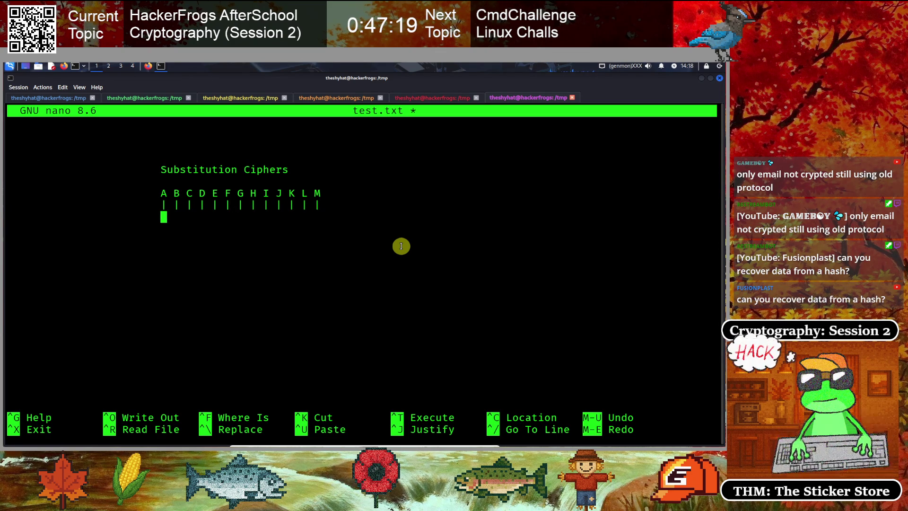
{"action": "type", "text": "P "}
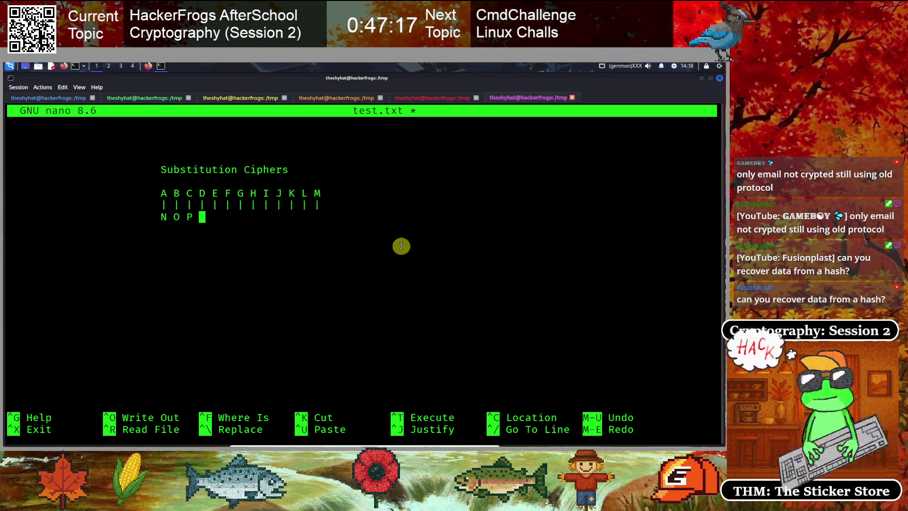
{"action": "type", "text": "Q R S T U V W X Y "}
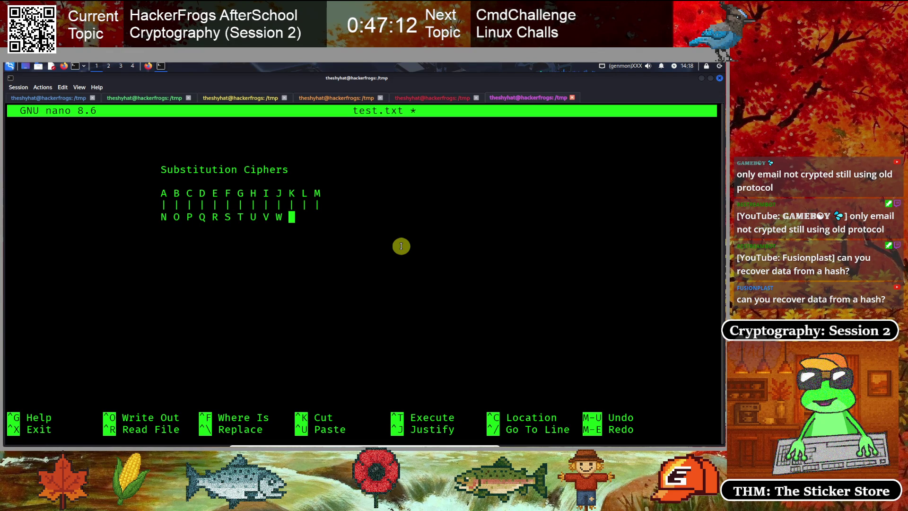
{"action": "type", "text": "Z"}
- Finish the N–Z row and enlarge the Konsole font two steps with Ctrl++
{"action": "key", "text": "Left"}
{"action": "key", "text": "Up"}
{"action": "key", "text": "Up"}
{"action": "key", "text": "Up"}
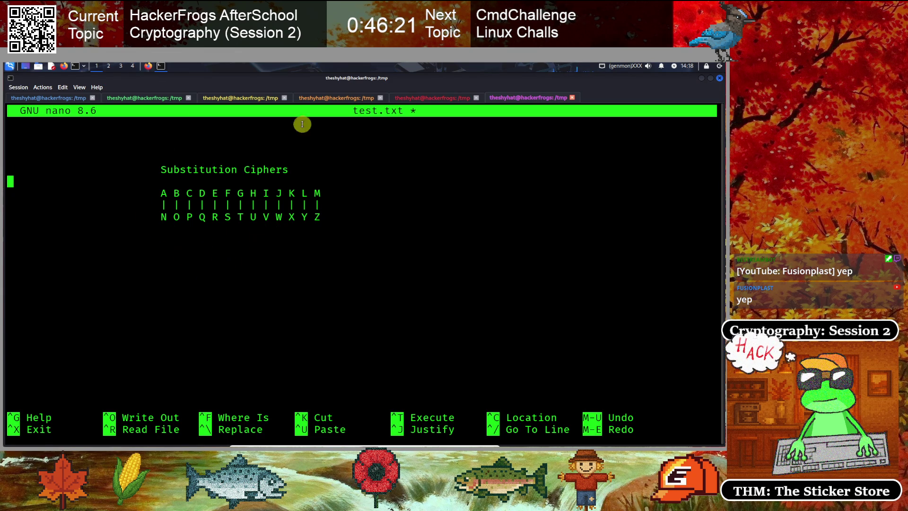
{"action": "key", "text": "ctrl+plus"}
{"action": "key", "text": "ctrl+plus"}
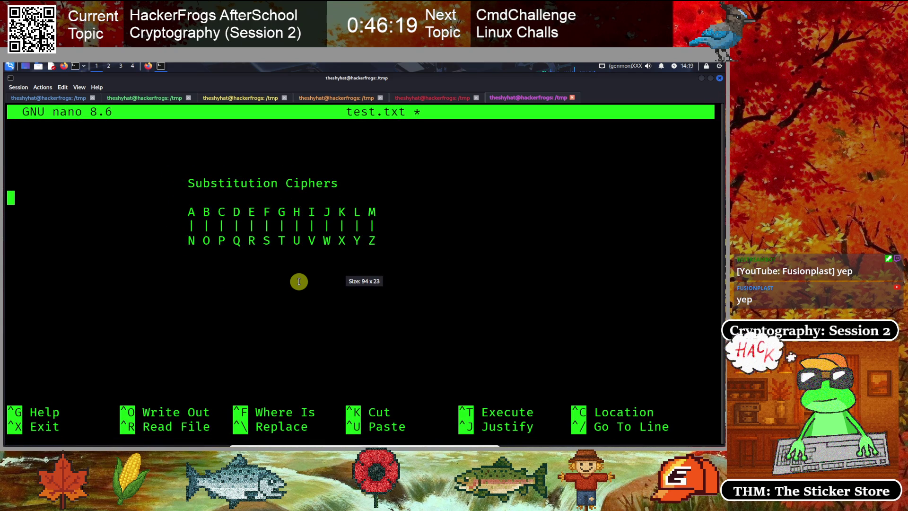
{"action": "key", "text": "ctrl+plus"}
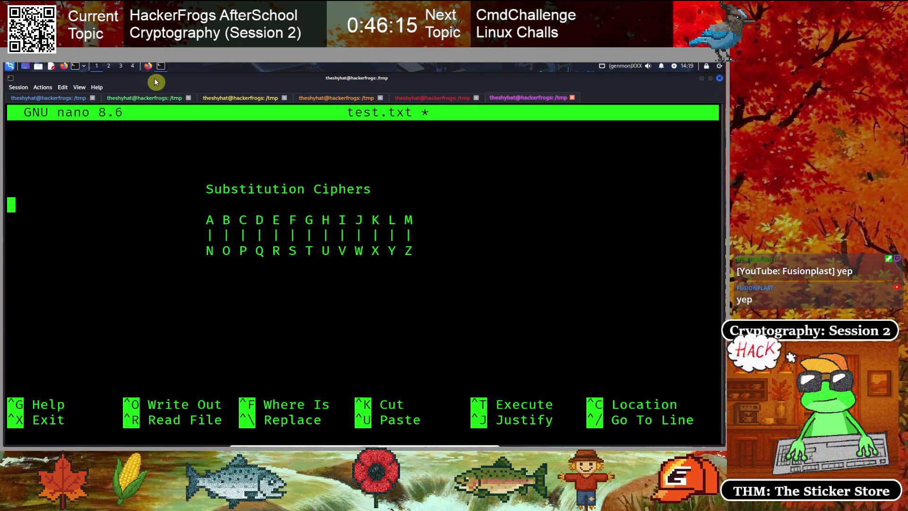
- Return to the Firefox slides and advance to page 30 on symmetrical versus asymmetrical substitution
{"action": "left_click", "coordinate": [148, 67]}
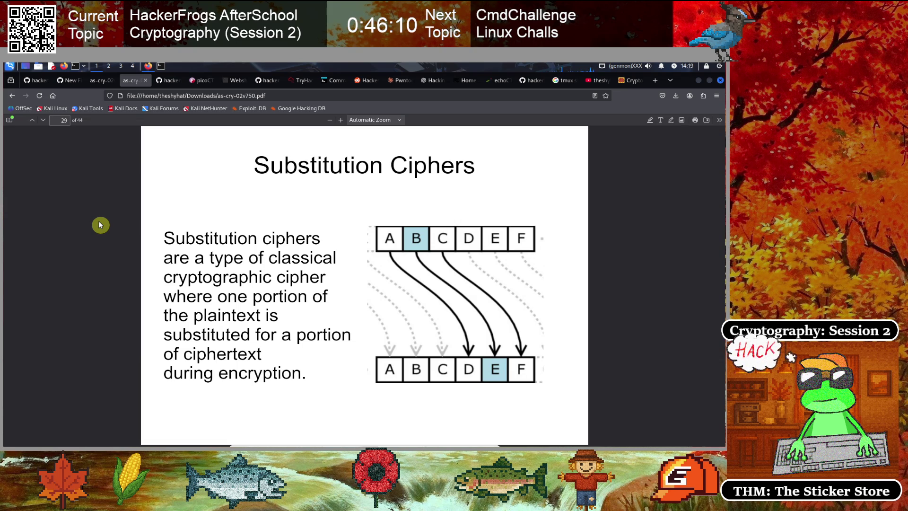
{"action": "key", "text": "Right"}
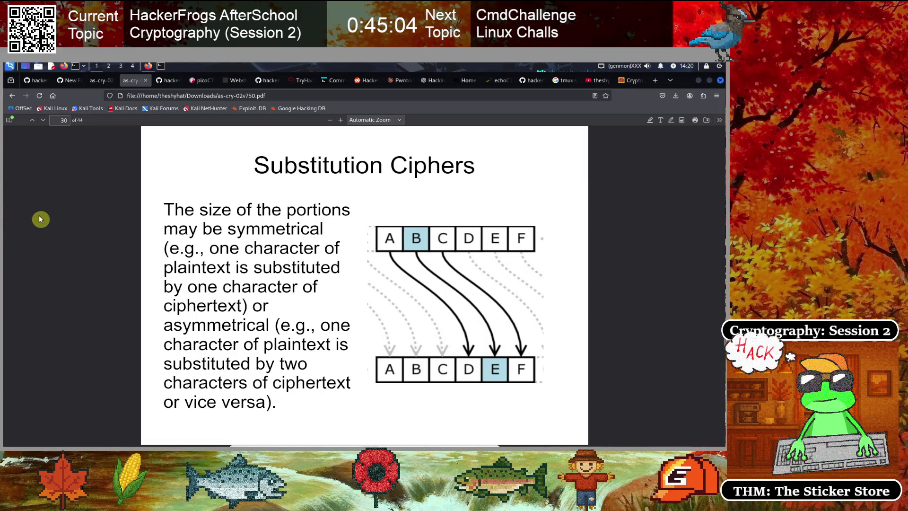
- Advance to page 31, the ROT13 Cipher slide with its A–M/N–Z table
{"action": "key", "text": "Right"}
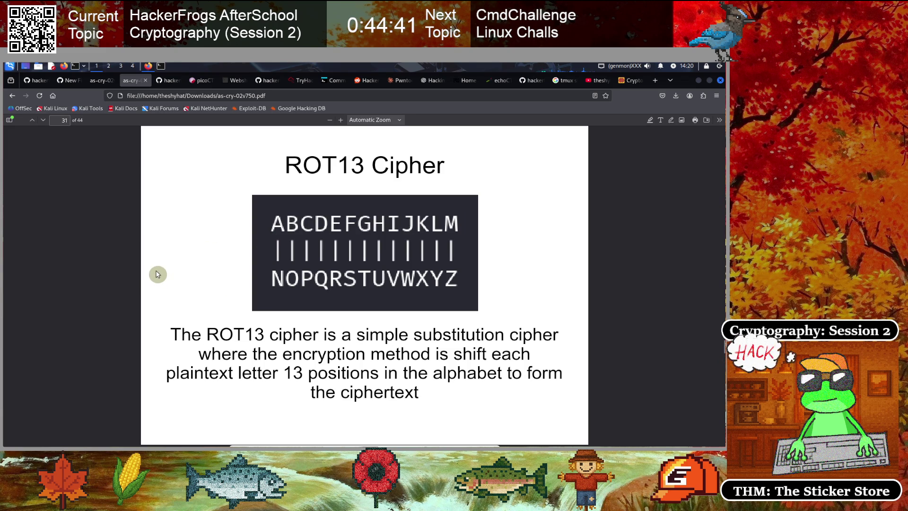
{"action": "key", "text": "Right"}
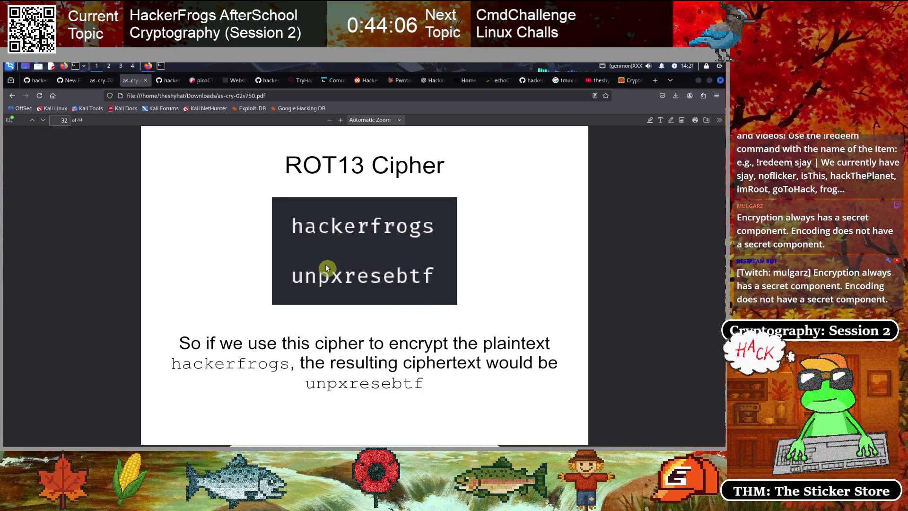
{"action": "key", "text": "Left"}
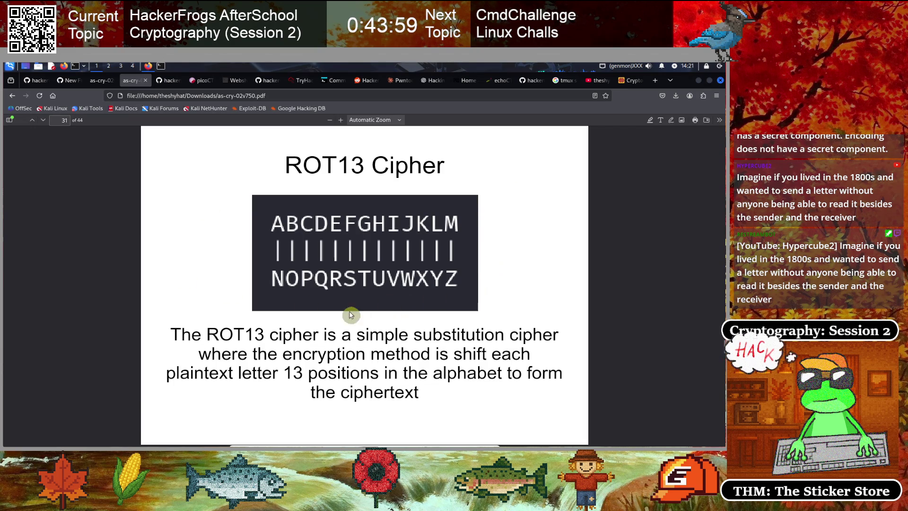
{"action": "left_click_drag", "start_coordinate": [247, 334], "coordinate": [264, 331]}
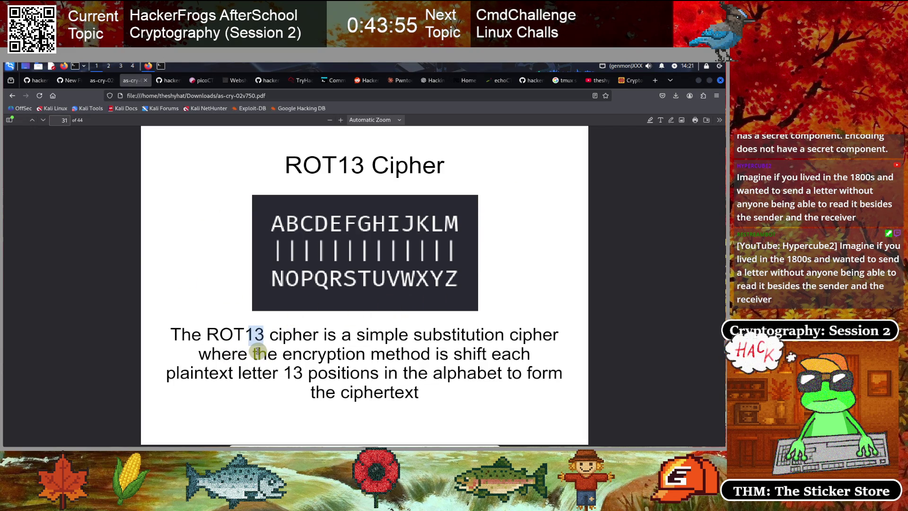
- Clear the ROT13 marking and advance past the hackerfrogs example to page 33 on decryption
{"action": "left_click", "coordinate": [258, 350]}
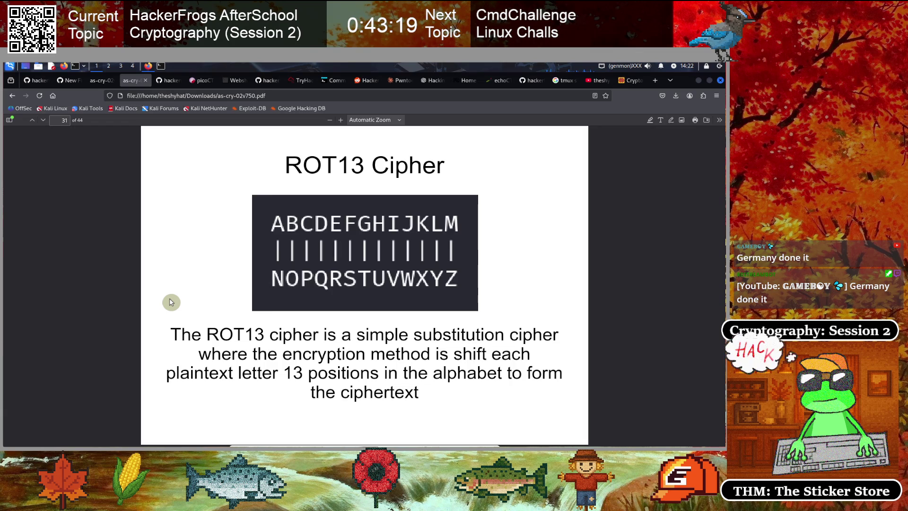
{"action": "key", "text": "Right"}
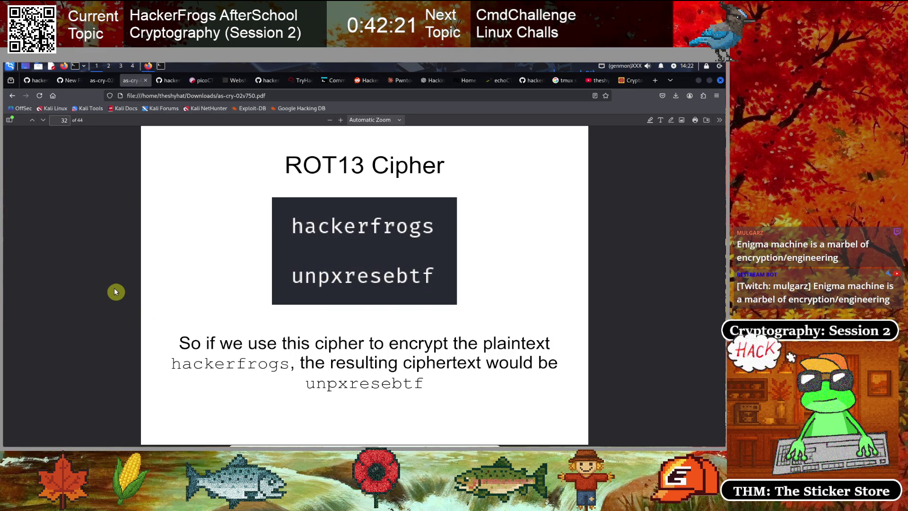
{"action": "key", "text": "Right"}
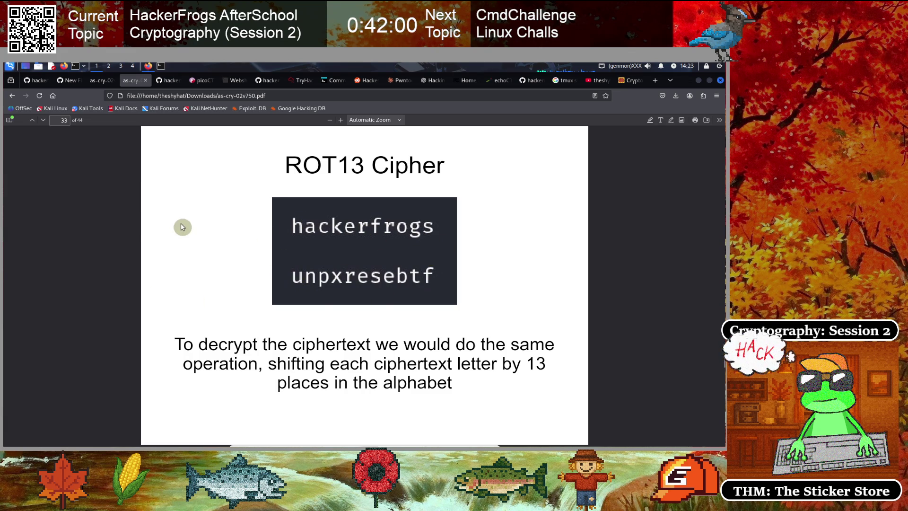
- Advance to the page 34 'PicoCTF - 13' slide, then switch to the GitHub session notes
{"action": "key", "text": "Right"}
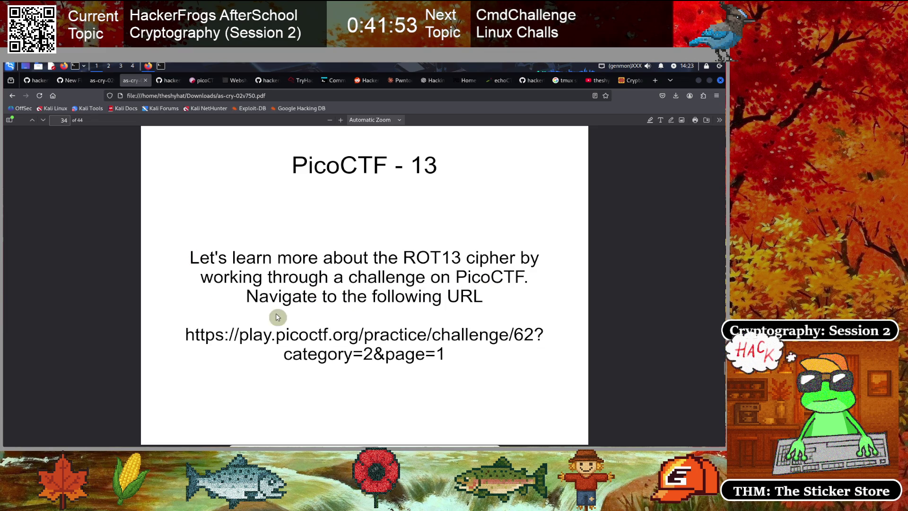
{"action": "left_click", "coordinate": [168, 81]}
- Locate and select the PicoCTF challenge link in the GitHub notes, then go to the webshell tab
{"action": "scroll", "coordinate": [293, 291], "scroll_direction": "down", "scroll_amount": 3}
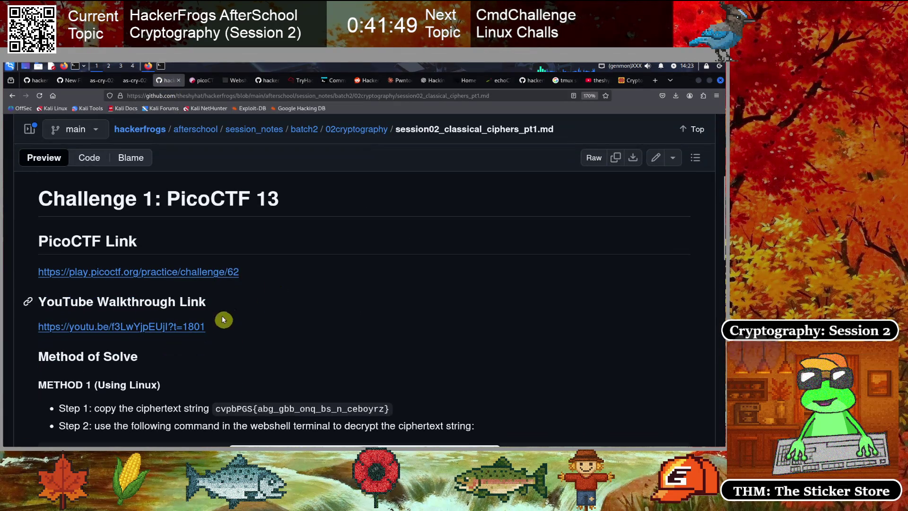
{"action": "left_click_drag", "start_coordinate": [240, 272], "coordinate": [37, 275]}
{"action": "key", "text": "ctrl+c"}
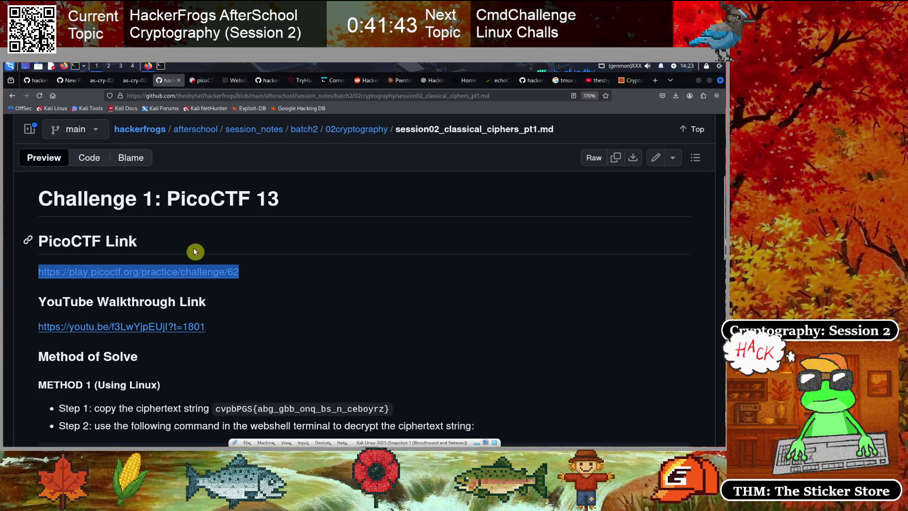
{"action": "left_click", "coordinate": [16, 276]}
{"action": "scroll", "coordinate": [92, 220], "scroll_direction": "up", "scroll_amount": 3}
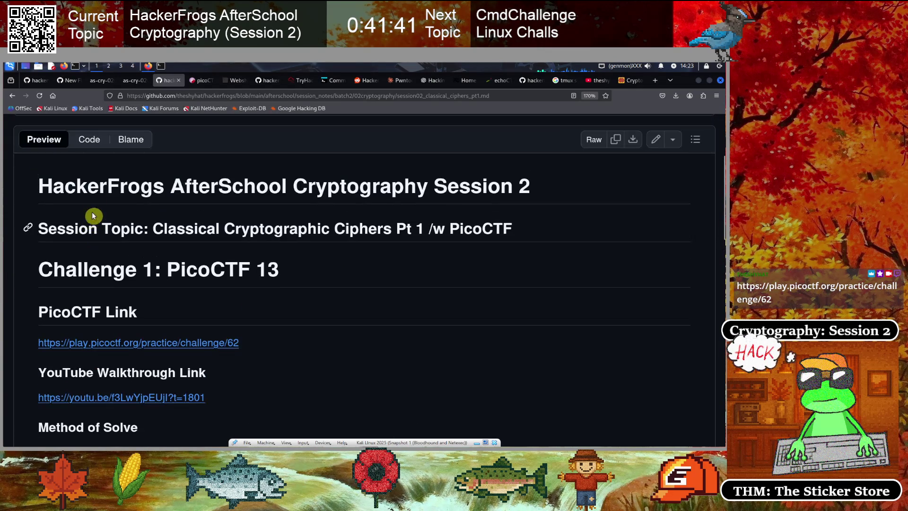
{"action": "left_click", "coordinate": [234, 83]}
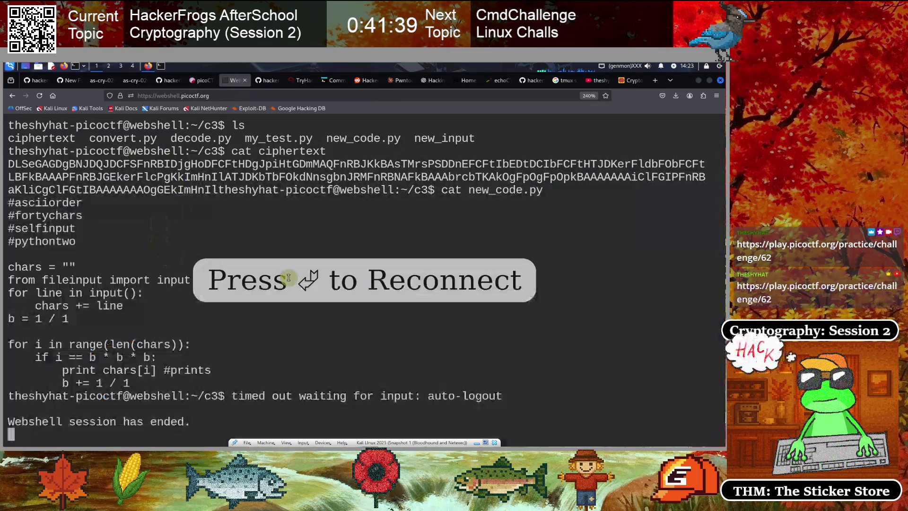
- Close the ended webshell tab and return to the picoCTF challenge list
{"action": "key", "text": "Return"}
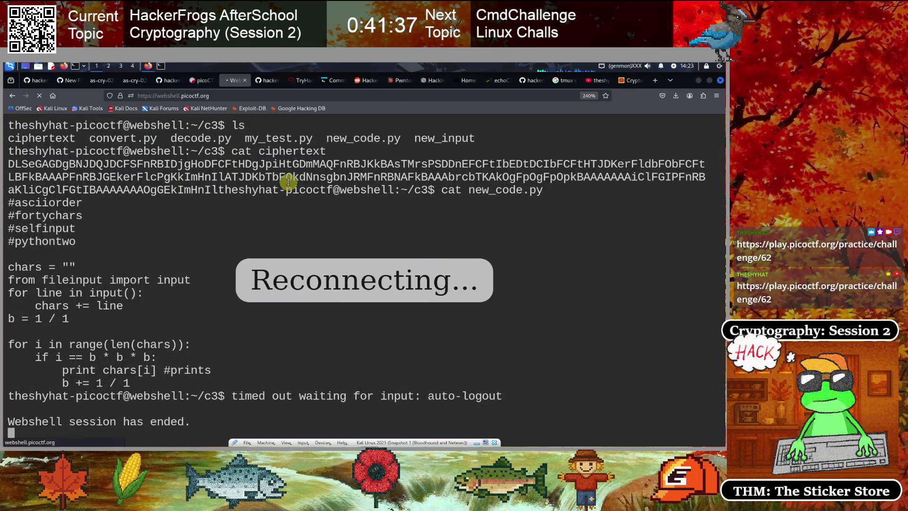
{"action": "left_click", "coordinate": [244, 81]}
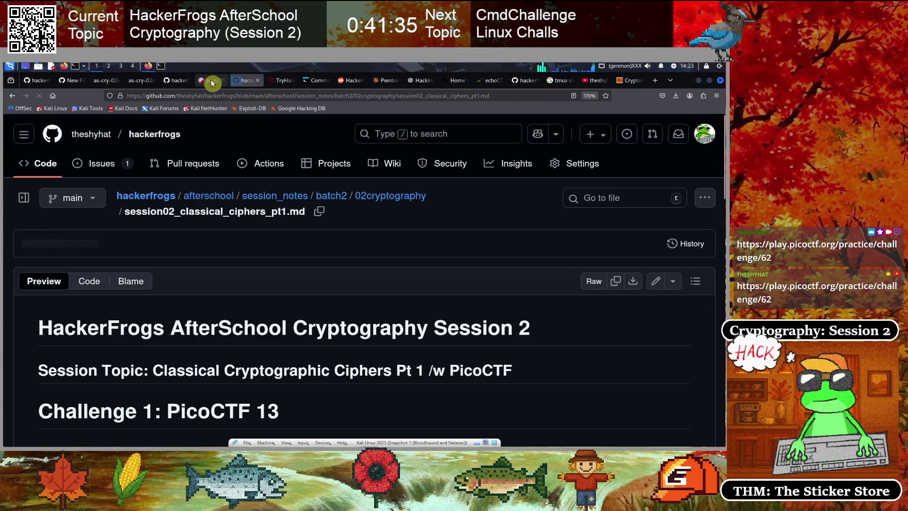
{"action": "left_click", "coordinate": [208, 81]}
- Paste the challenge/62 URL into the address bar to load challenge 13
{"action": "scroll", "coordinate": [287, 367], "scroll_direction": "up", "scroll_amount": 3}
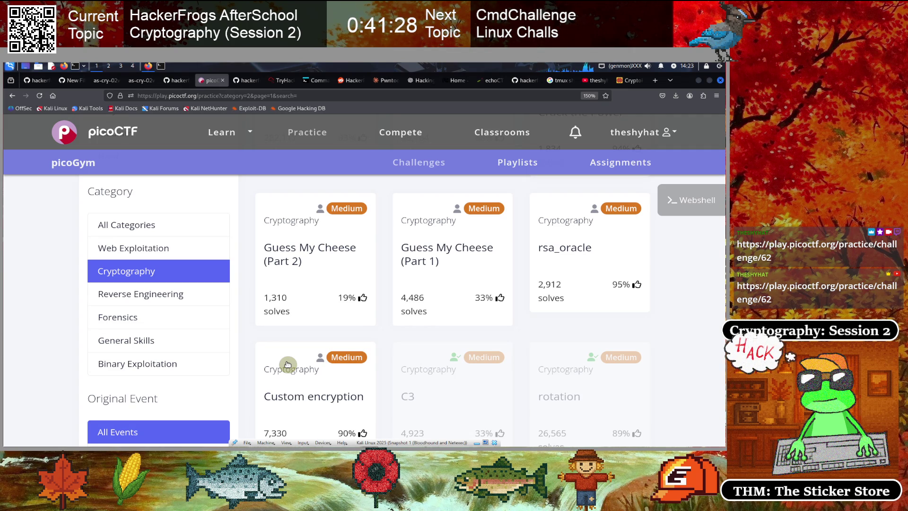
{"action": "scroll", "coordinate": [304, 345], "scroll_direction": "up", "scroll_amount": 5}
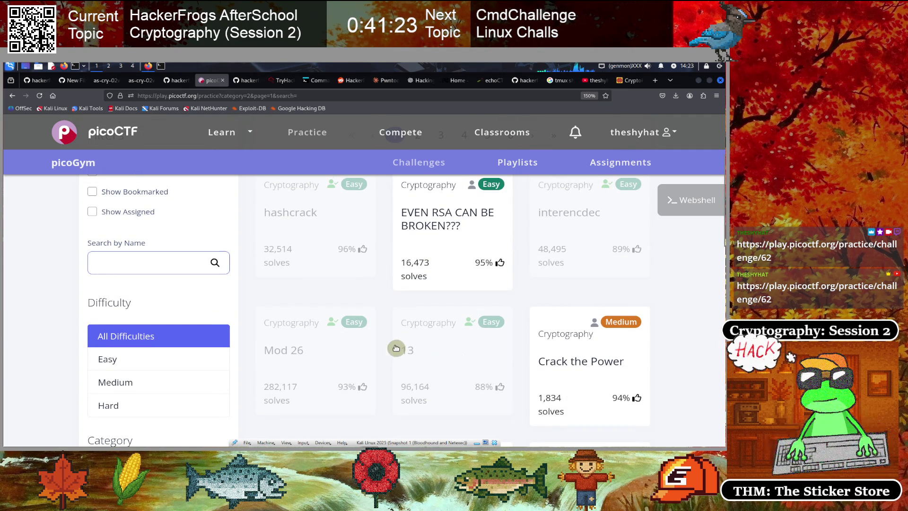
{"action": "left_click", "coordinate": [256, 95]}
{"action": "key", "text": "BackSpace"}
{"action": "key", "text": "ctrl+v"}
{"action": "key", "text": "Return"}
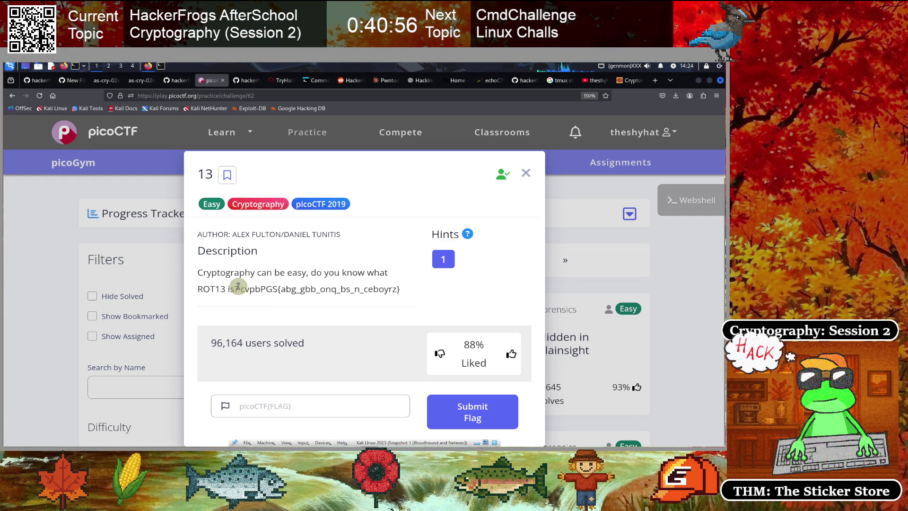
- Select and copy the encoded flag cvpbPGS{abg_gbb_onq_bs_n_ceboyrz} from the challenge description
{"action": "left_click_drag", "start_coordinate": [240, 287], "coordinate": [346, 284]}
{"action": "left_click", "coordinate": [340, 304]}
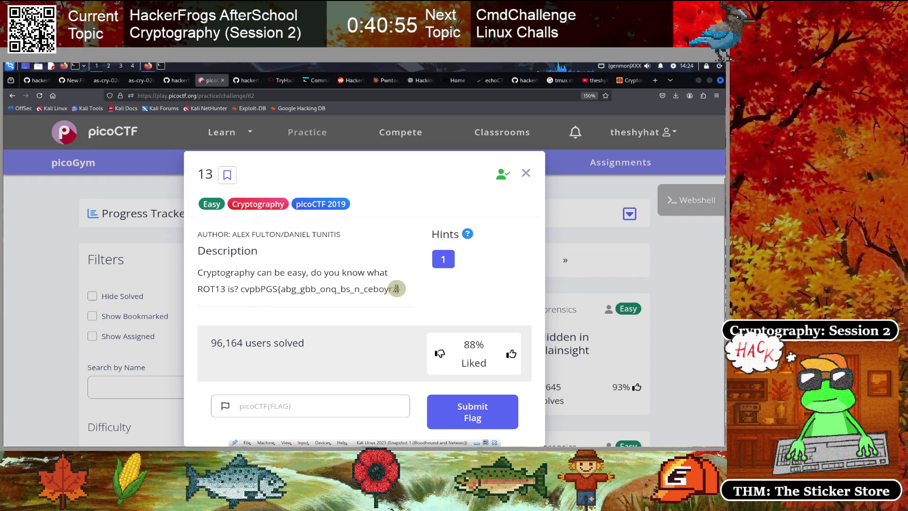
{"action": "left_click_drag", "start_coordinate": [404, 292], "coordinate": [245, 288]}
{"action": "key", "text": "ctrl+c"}
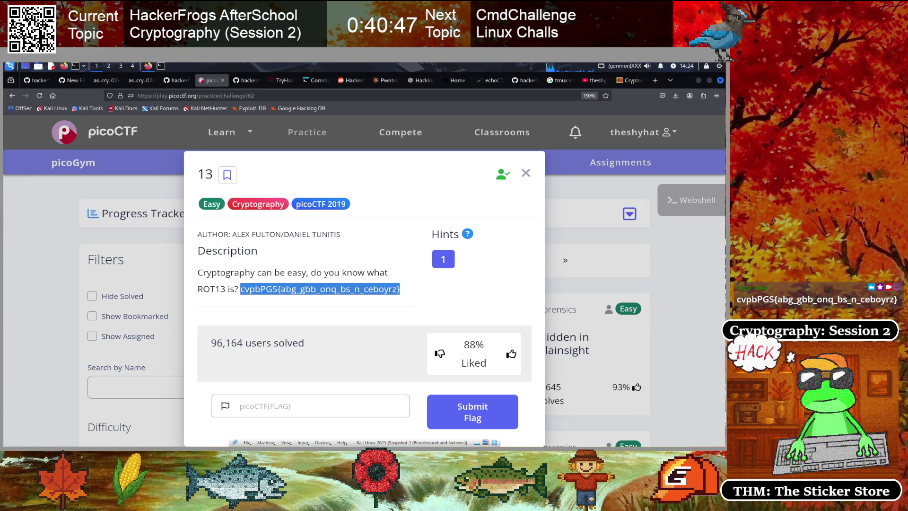
{"action": "left_click", "coordinate": [264, 272]}
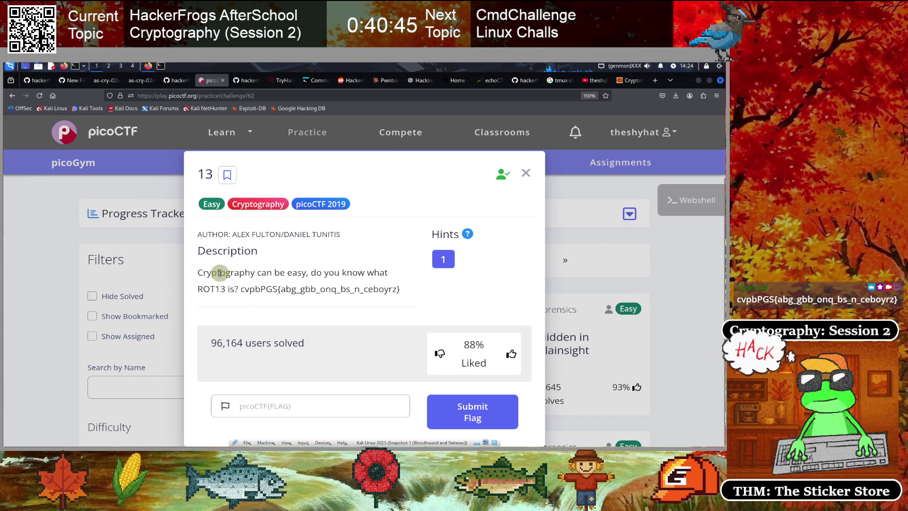
{"action": "left_click", "coordinate": [161, 67]}
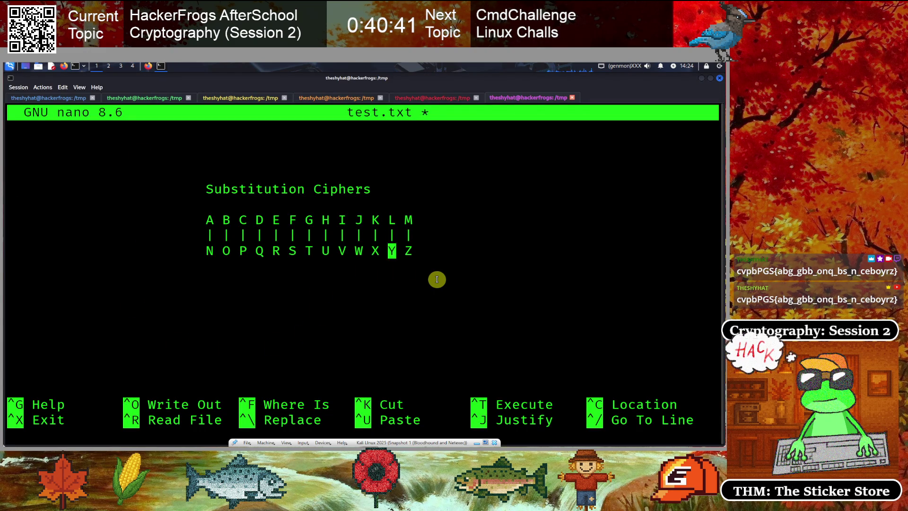
- Paste the ciphertext under the alphabet in test.txt and start its decoding line, picoCTF{no…
{"action": "key", "text": "Tab"}
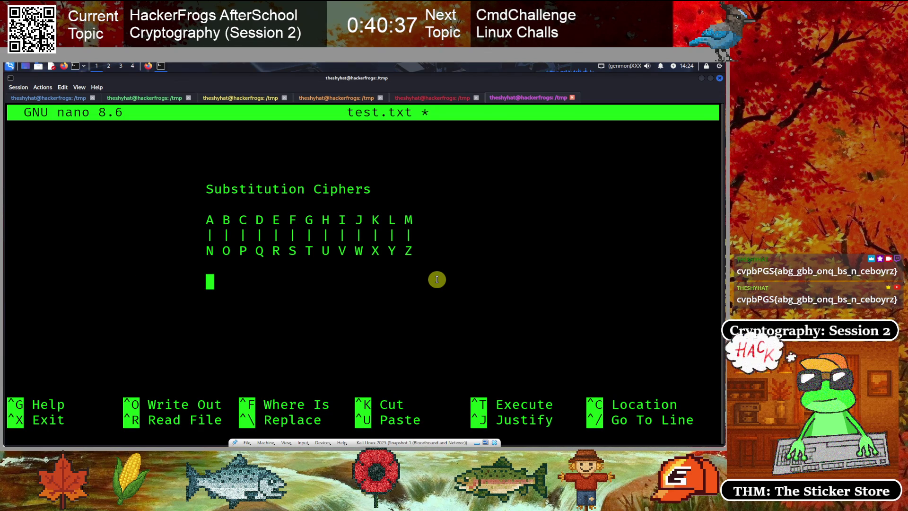
{"action": "key", "text": "ctrl+shift+v"}
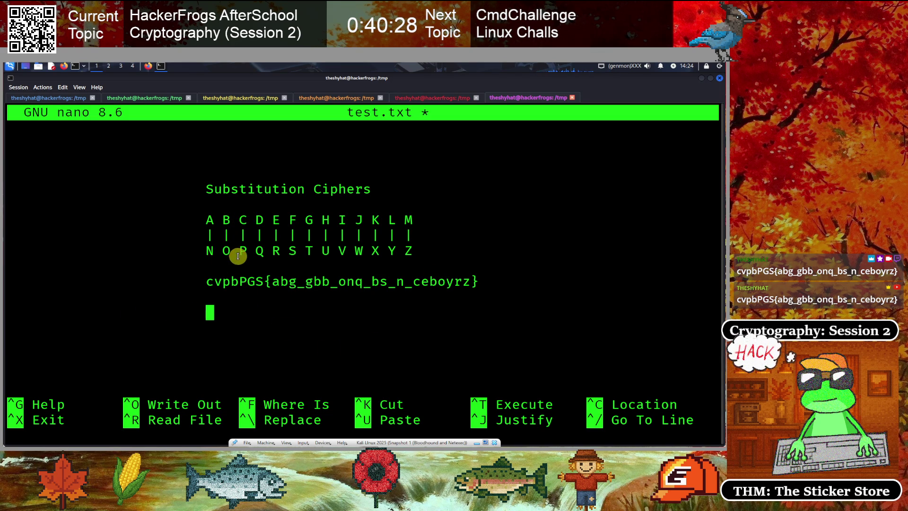
{"action": "type", "text": "p"}
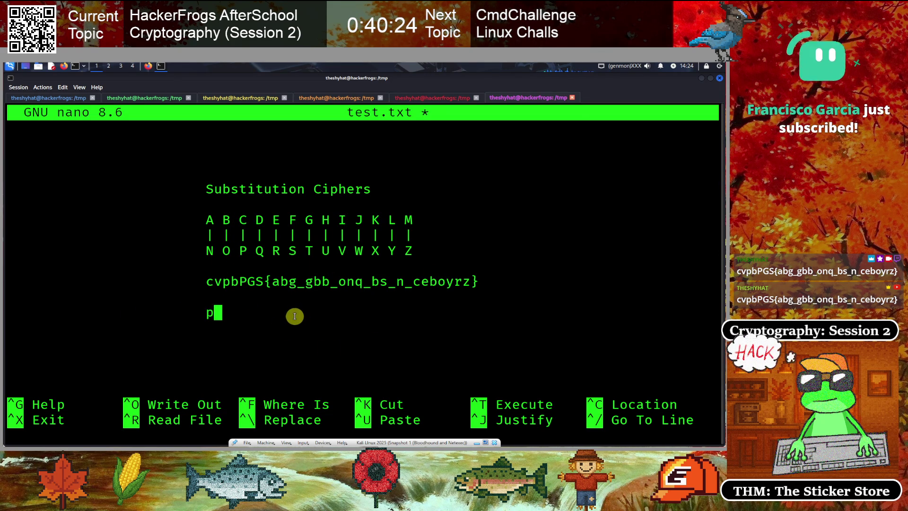
{"action": "type", "text": "i"}
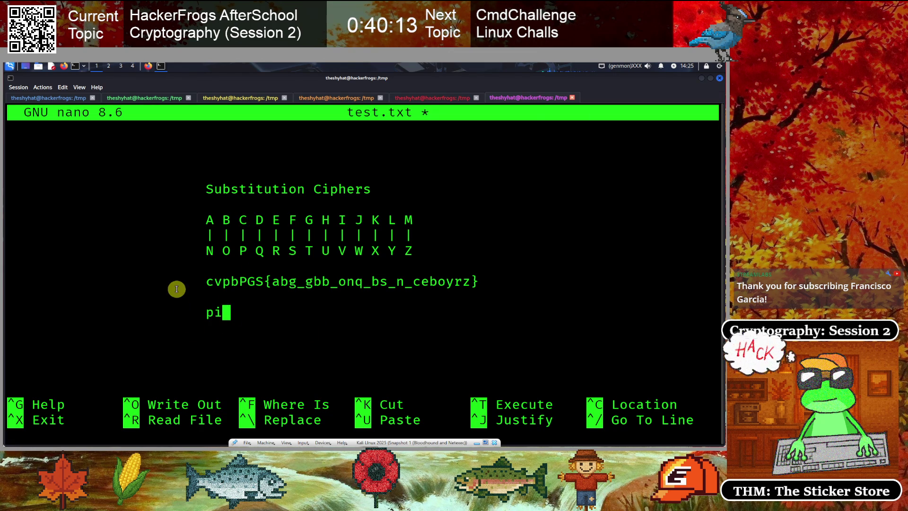
{"action": "type", "text": "coCTF{no"}
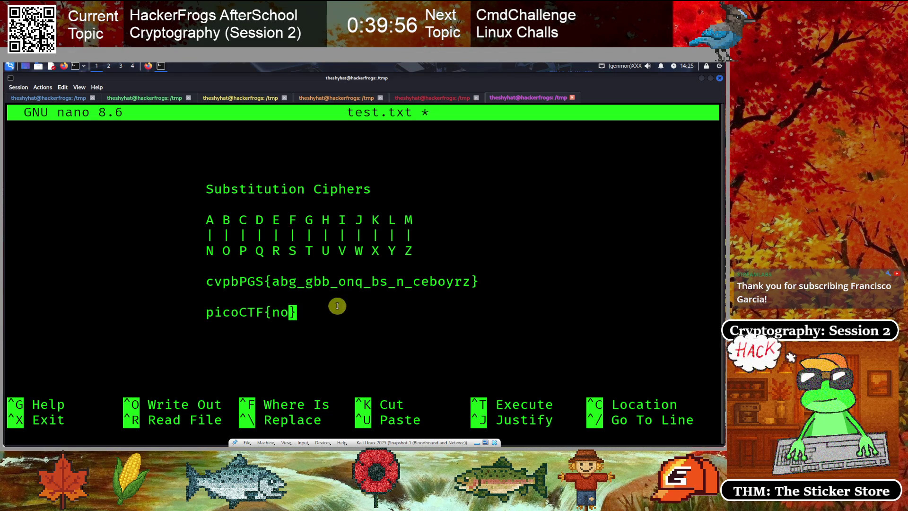
{"action": "type", "text": "t_"}
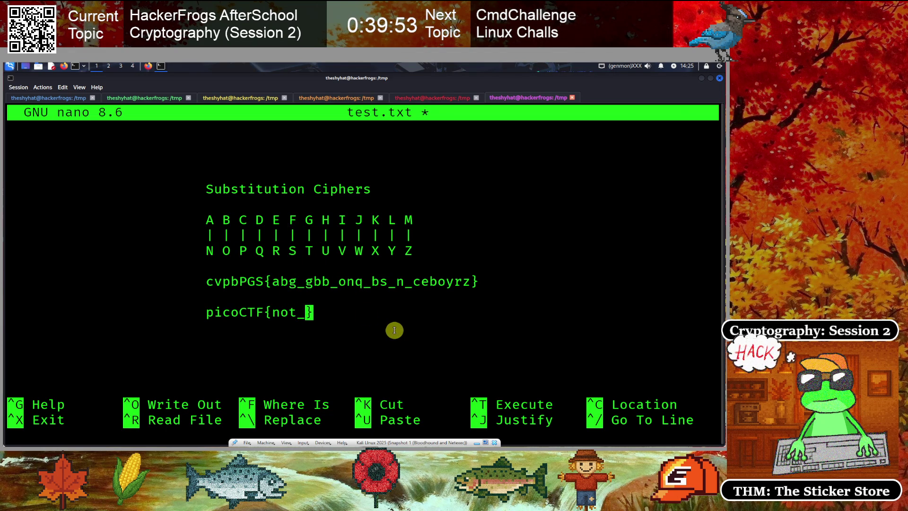
{"action": "type", "text": "t"}
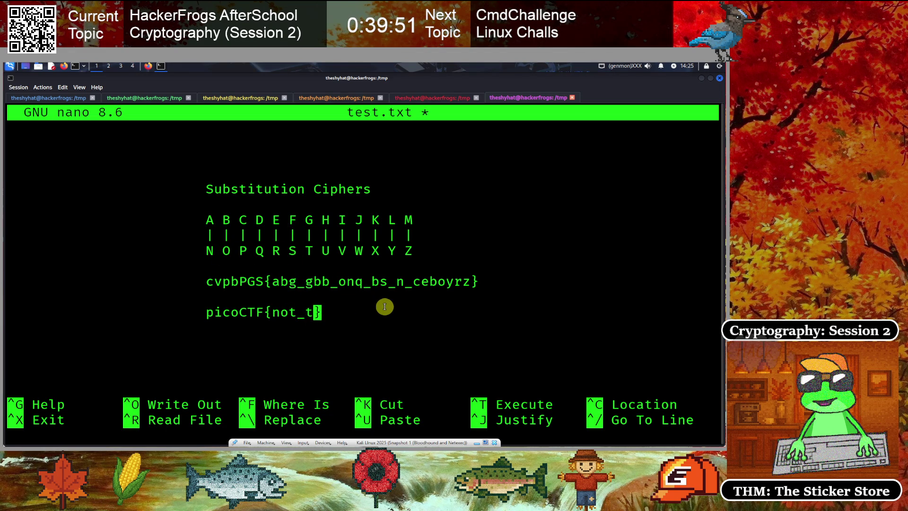
{"action": "type", "text": "oo_"}
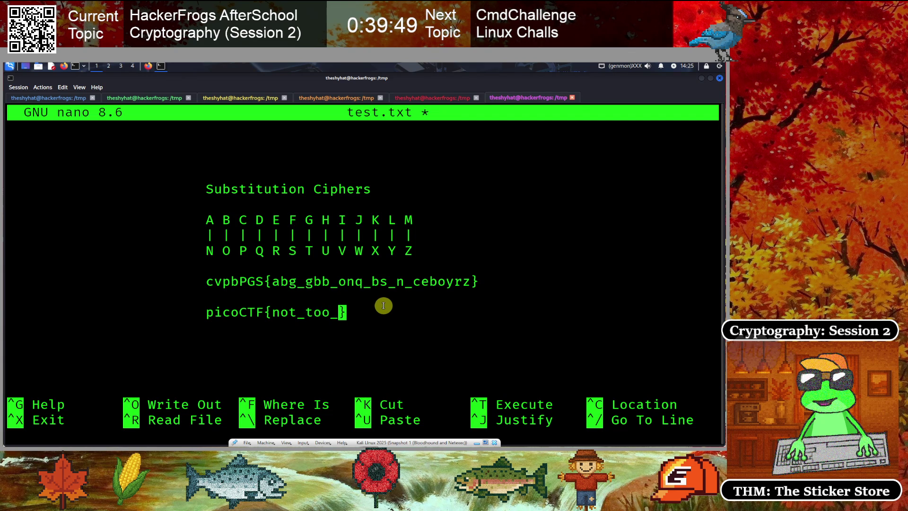
{"action": "type", "text": "b"}
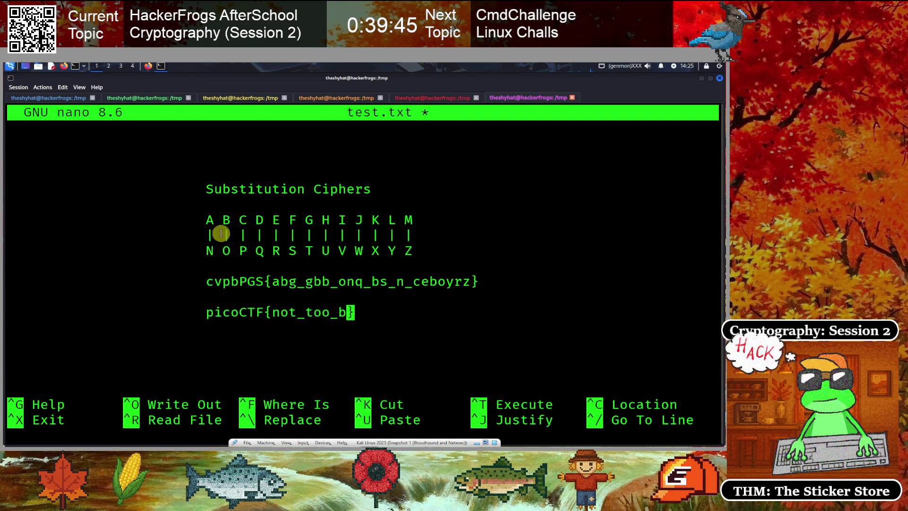
{"action": "type", "text": "a"}
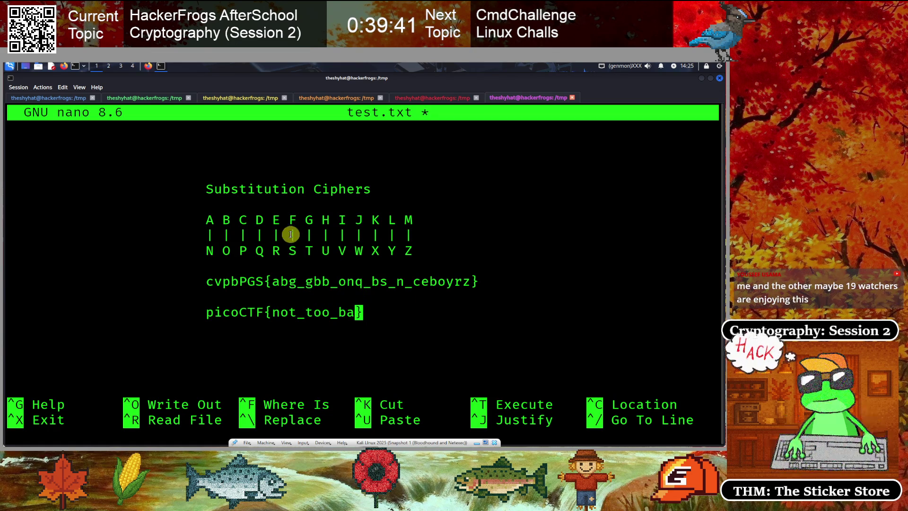
{"action": "type", "text": "d_o"}
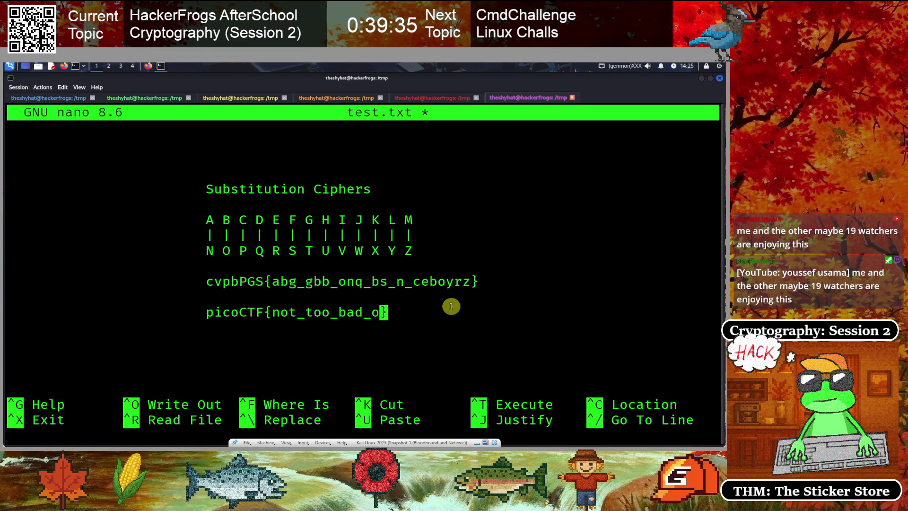
- Finish the decoded flag line as picoCTF{not_too_bad_of_a_problem}
{"action": "type", "text": "f_"}
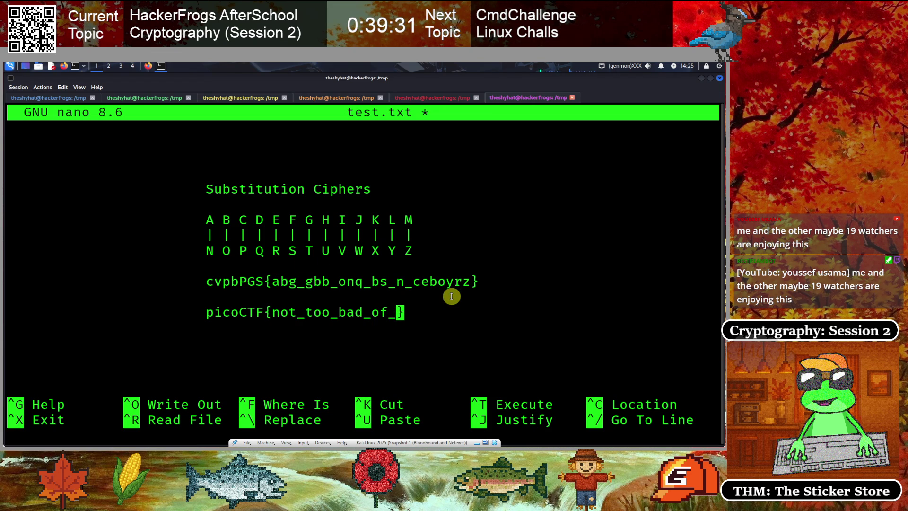
{"action": "type", "text": "a_p"}
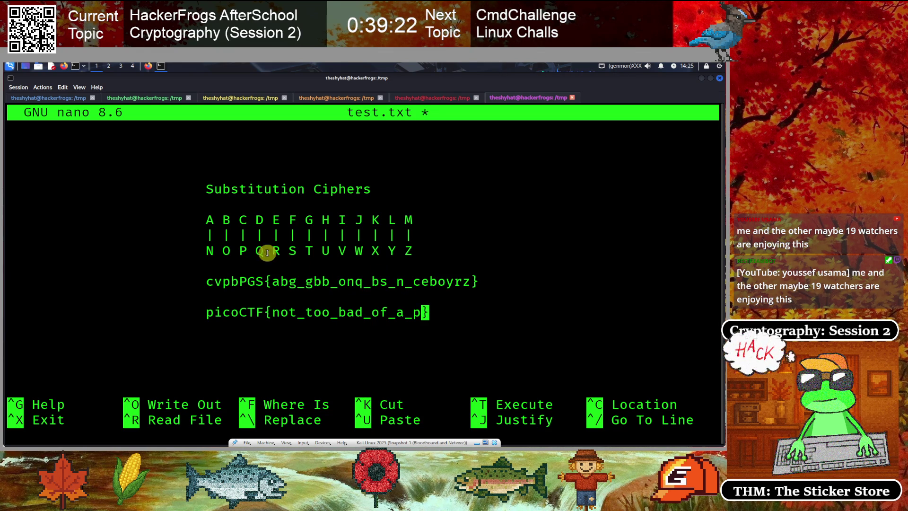
{"action": "type", "text": "r"}
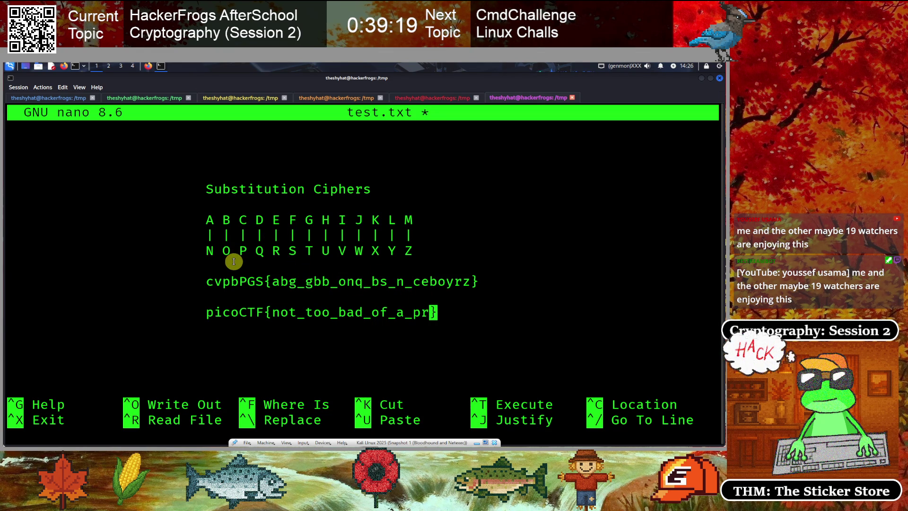
{"action": "type", "text": "o"}
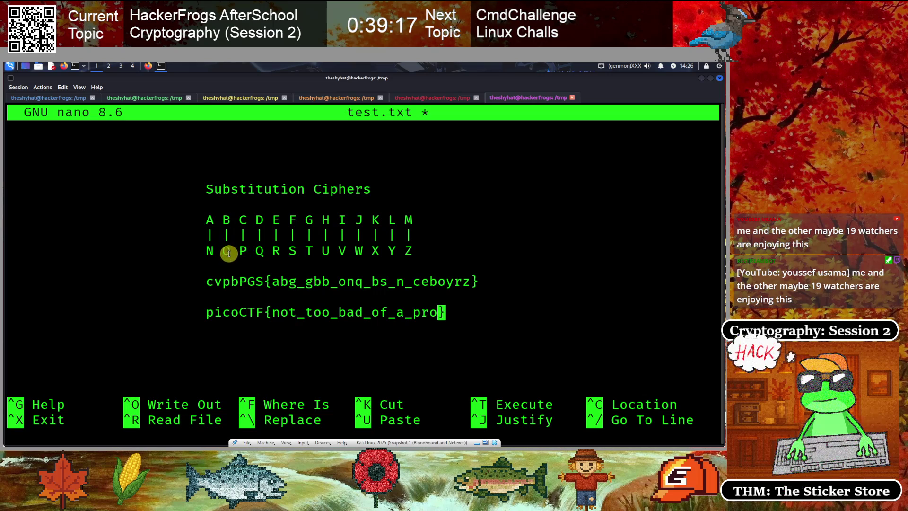
{"action": "type", "text": "b"}
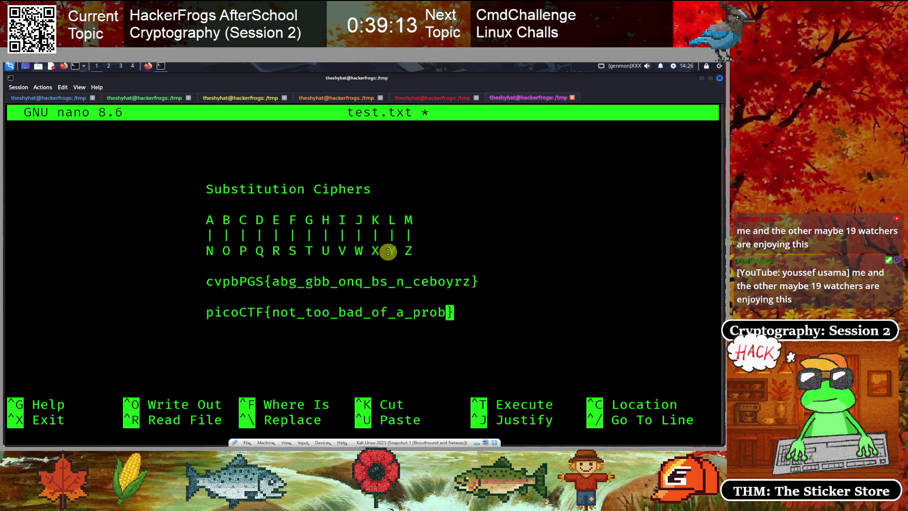
{"action": "type", "text": "l"}
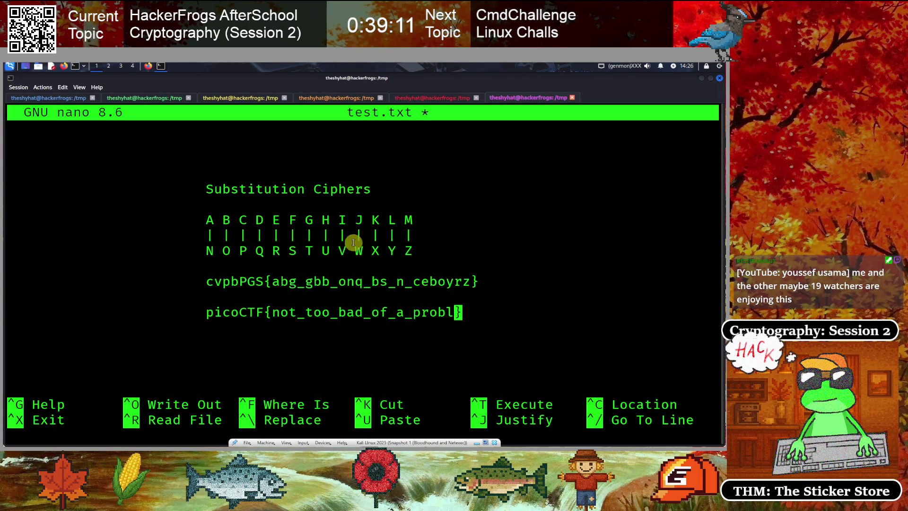
{"action": "type", "text": "em"}
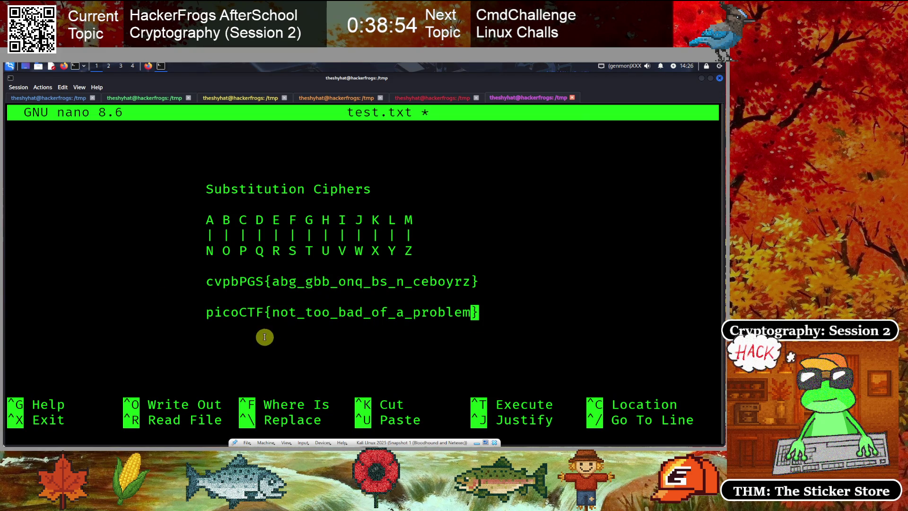
{"action": "left_click_drag", "start_coordinate": [204, 312], "coordinate": [458, 313]}
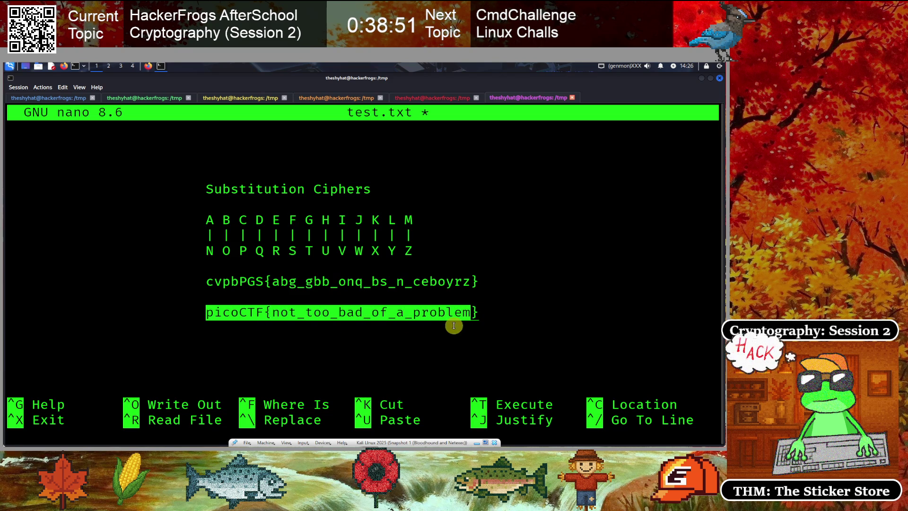
{"action": "left_click", "coordinate": [220, 307]}
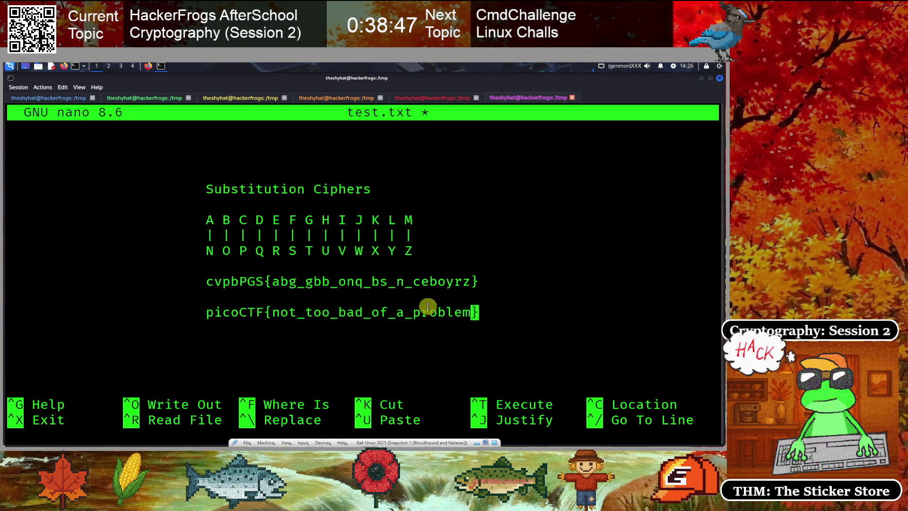
- Copy the cvpbPGS ciphertext line from nano via Copy Selection
{"action": "left_click_drag", "start_coordinate": [205, 283], "coordinate": [477, 281]}
{"action": "right_click", "coordinate": [436, 282]}
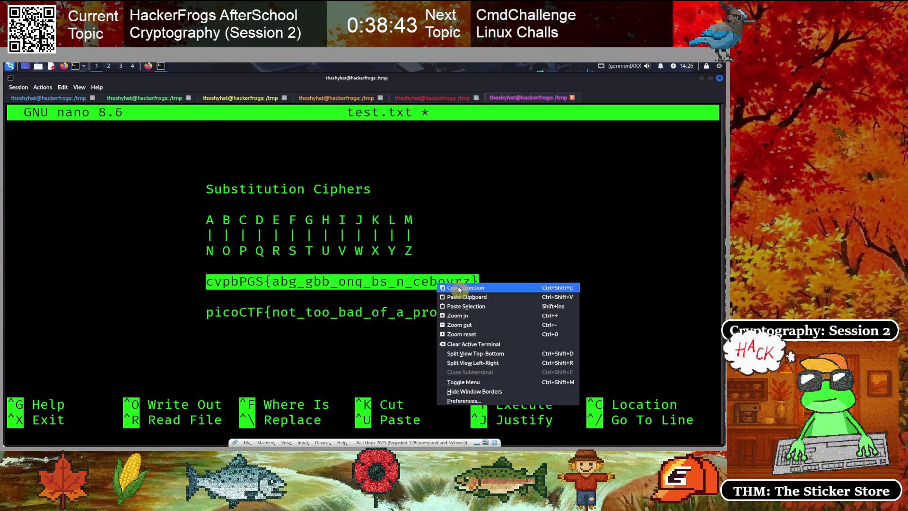
{"action": "left_click", "coordinate": [324, 279]}
{"action": "left_click", "coordinate": [148, 66]}
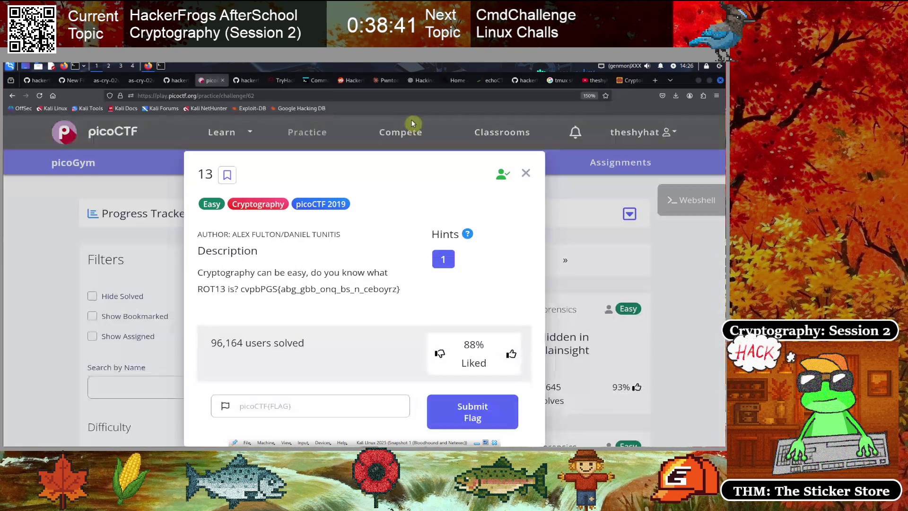
- Search the web for rot13 and open the rot13.com result
{"action": "left_click", "coordinate": [633, 81]}
{"action": "left_click", "coordinate": [377, 95]}
{"action": "type", "text": "rot13"}
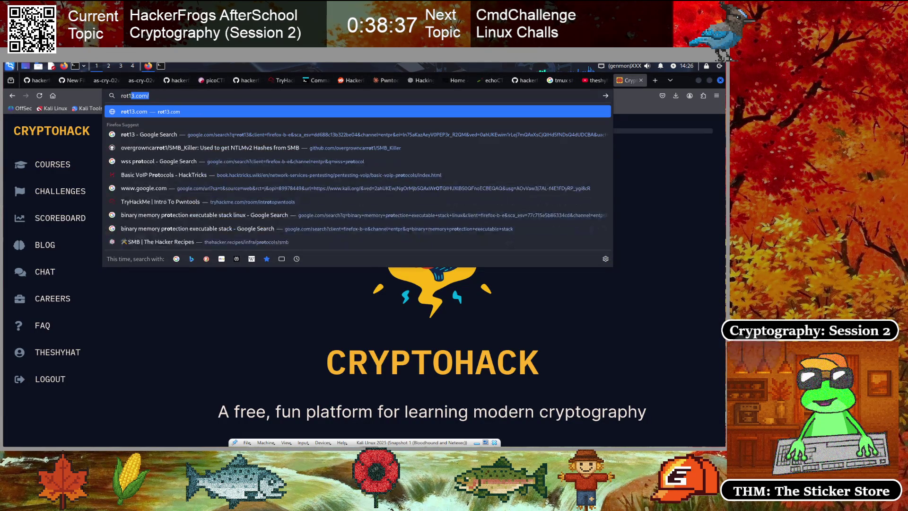
{"action": "key", "text": "Delete"}
{"action": "key", "text": "Return"}
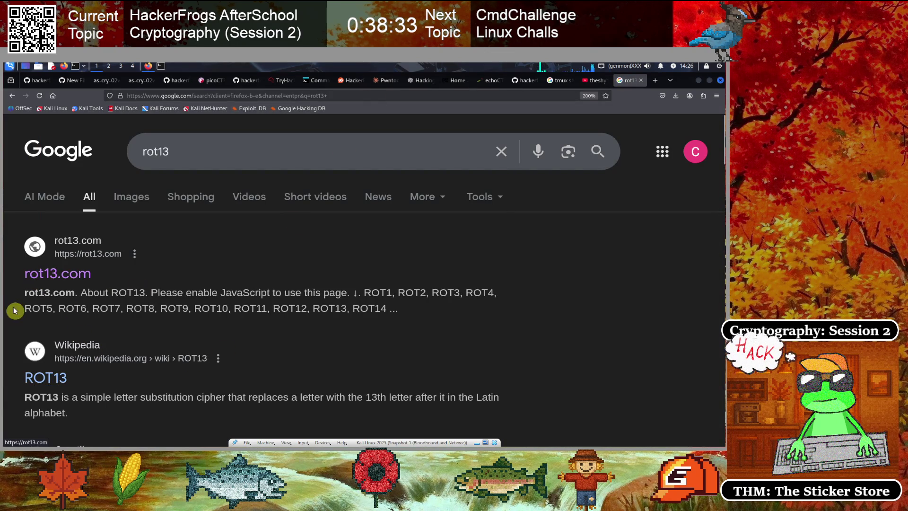
{"action": "left_click", "coordinate": [60, 275]}
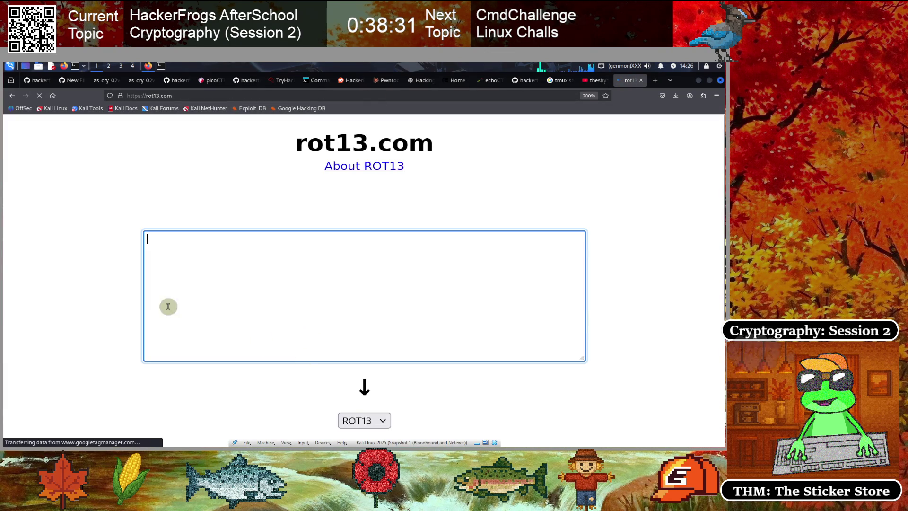
- Decode the pasted ciphertext on rot13.com to picoCTF{not_too_bad_of_a_problem}
{"action": "type", "text": "cypbPGS{abg gbb ong bs n ceboyrz}"}
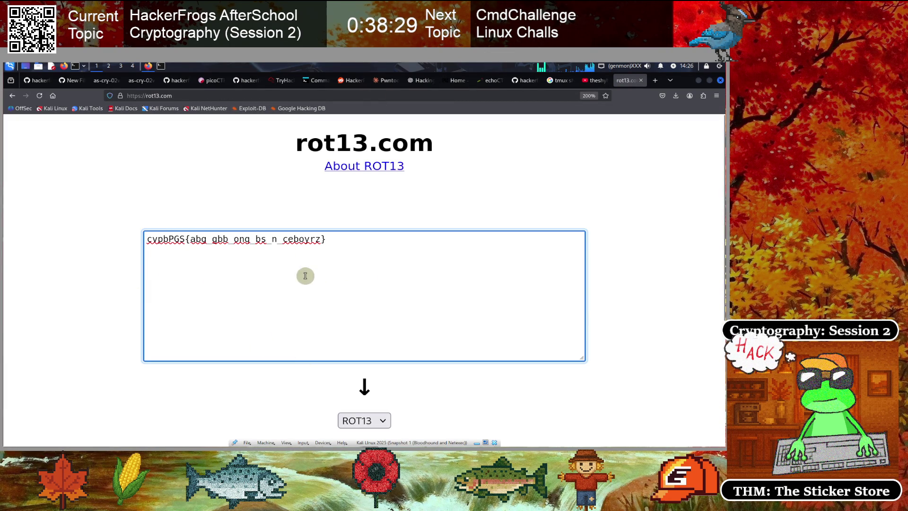
{"action": "scroll", "coordinate": [345, 252], "scroll_direction": "down", "scroll_amount": 2}
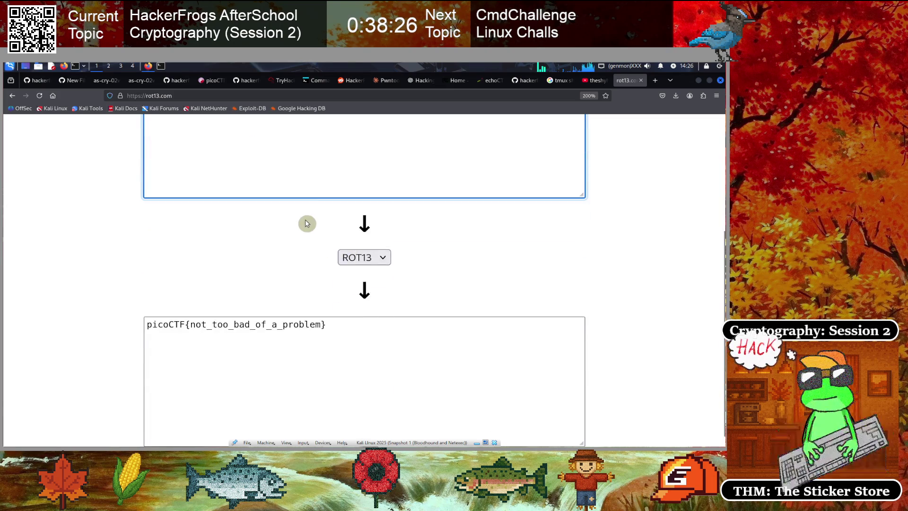
{"action": "scroll", "coordinate": [307, 223], "scroll_direction": "up", "scroll_amount": 1}
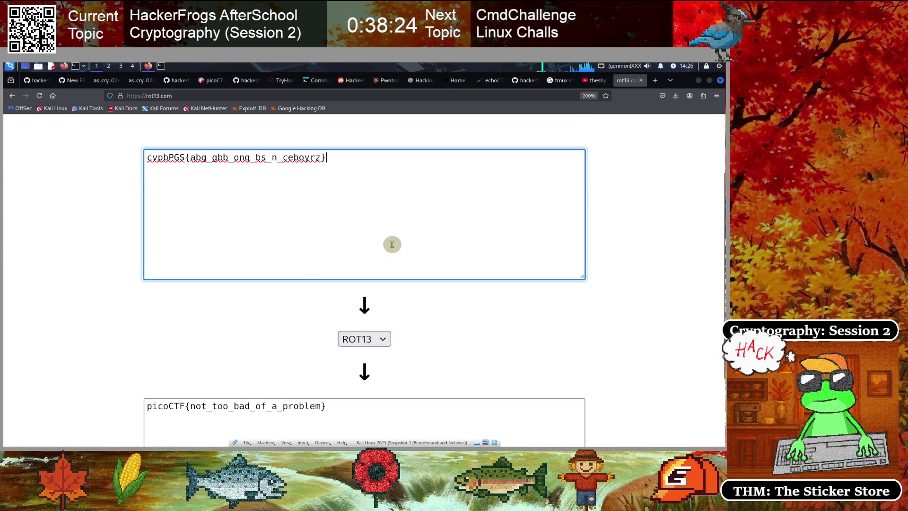
{"action": "scroll", "coordinate": [350, 276], "scroll_direction": "down", "scroll_amount": 2}
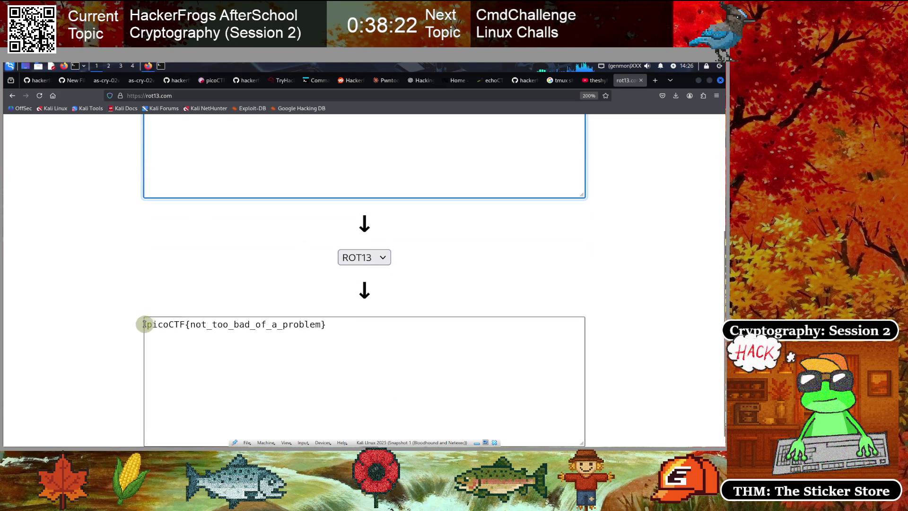
{"action": "left_click", "coordinate": [187, 95]}
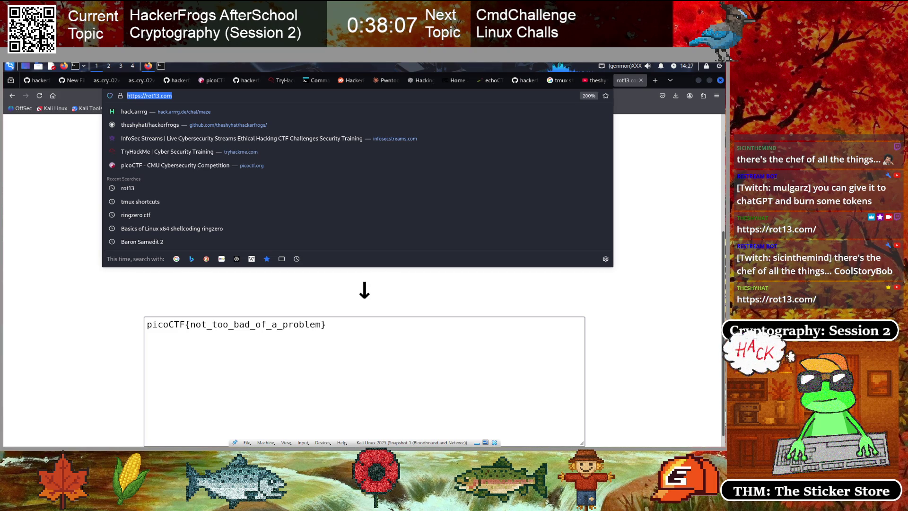
{"action": "left_click", "coordinate": [112, 315]}
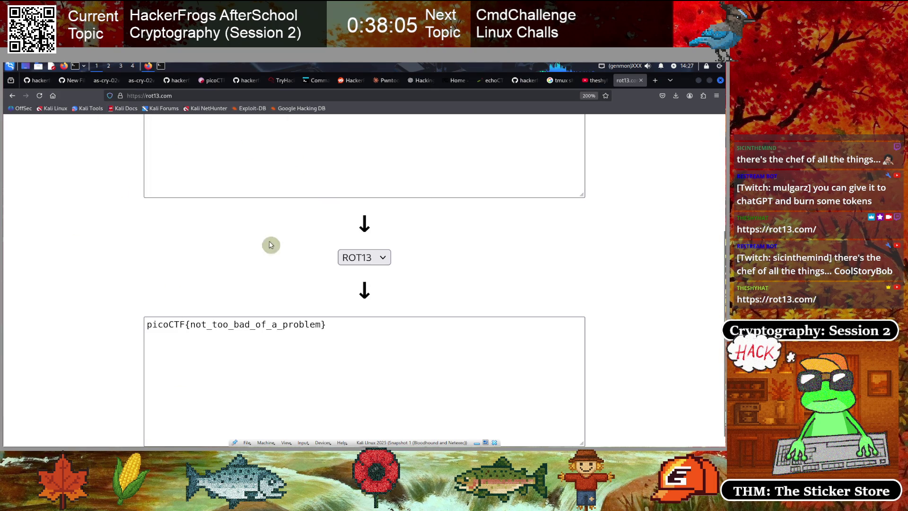
{"action": "left_click", "coordinate": [656, 81]}
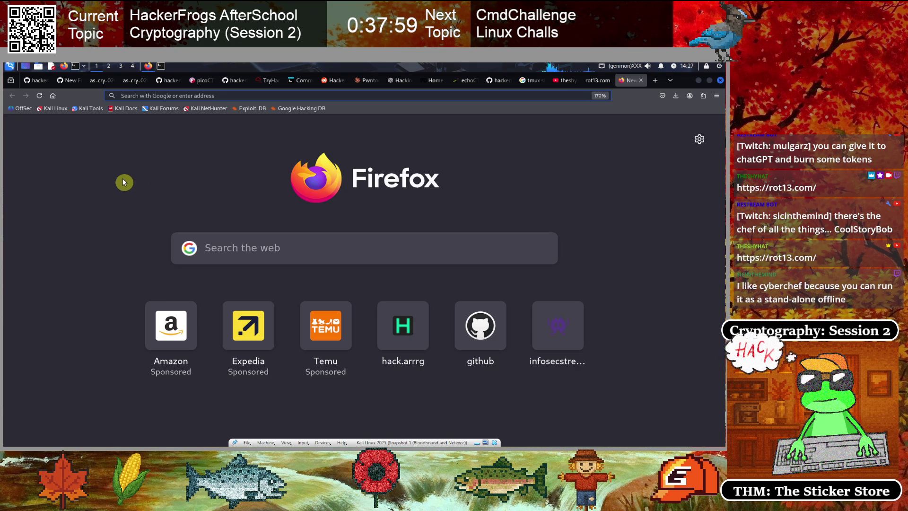
- Go to dCode's English site at dcode.fr/en
{"action": "type", "text": "dcode.fr"}
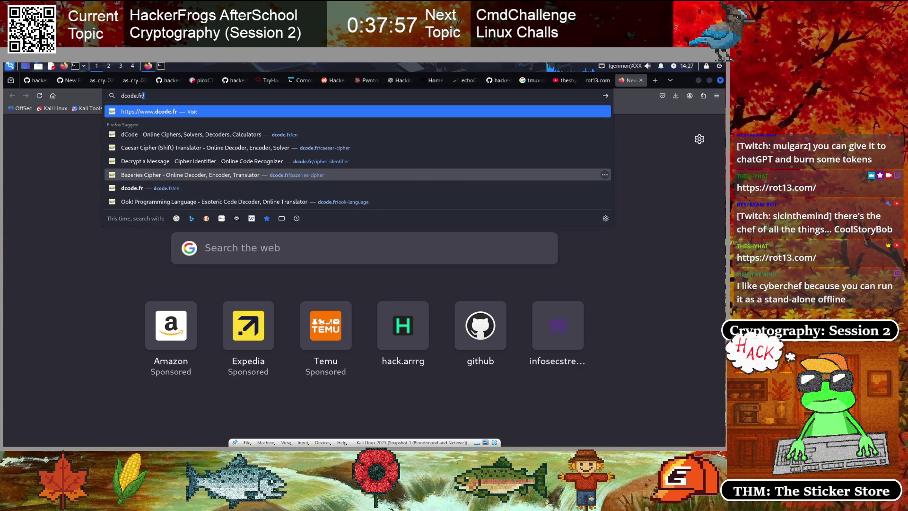
{"action": "key", "text": "Down"}
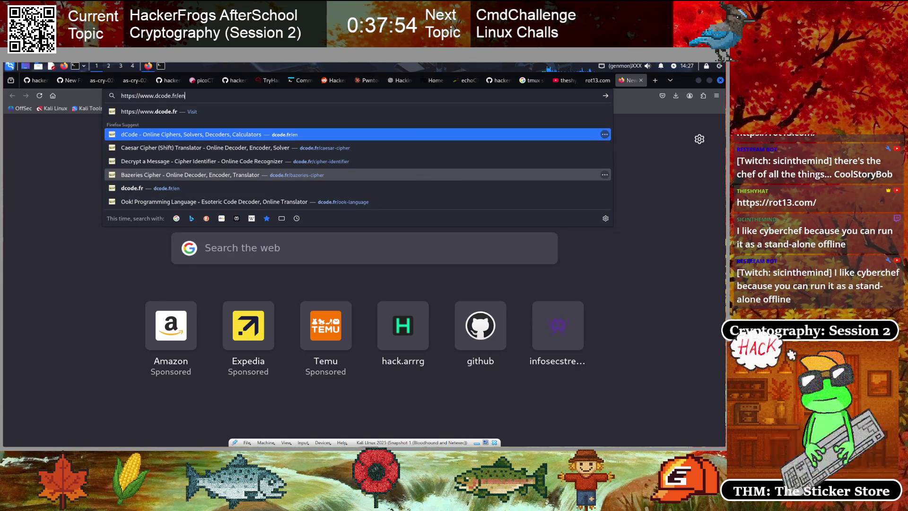
{"action": "key", "text": "Return"}
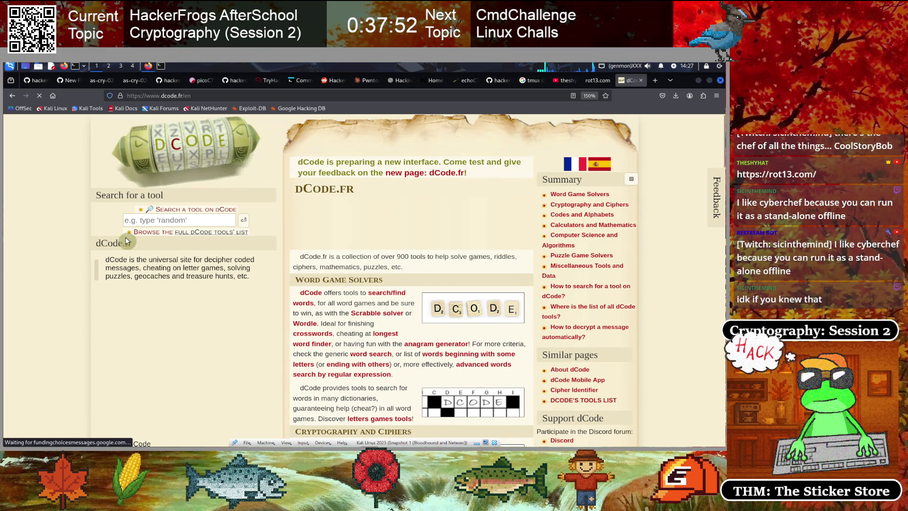
{"action": "left_click", "coordinate": [195, 95]}
{"action": "left_click", "coordinate": [67, 219]}
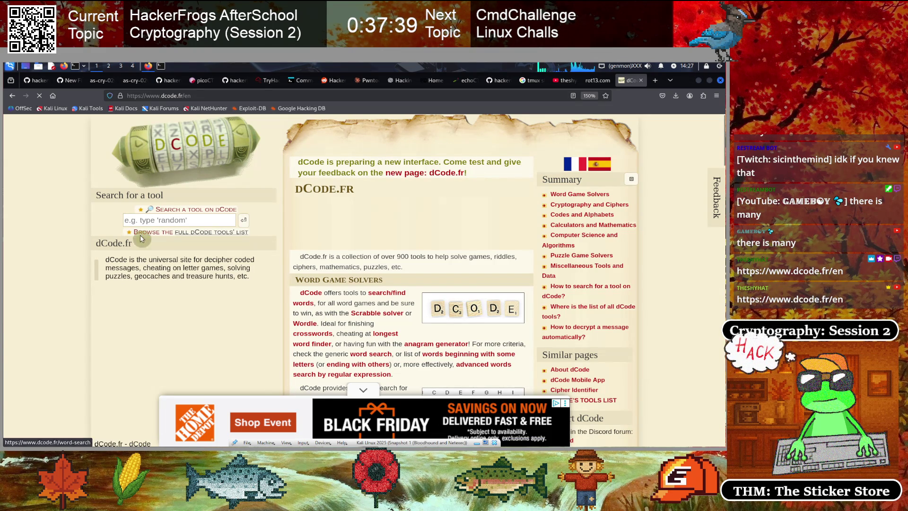
- Review dCode's ROT decoder listing picoCTF{not_too_bad_of_a_problem} as the ROT13 result
{"action": "scroll", "coordinate": [349, 260], "scroll_direction": "down", "scroll_amount": 3}
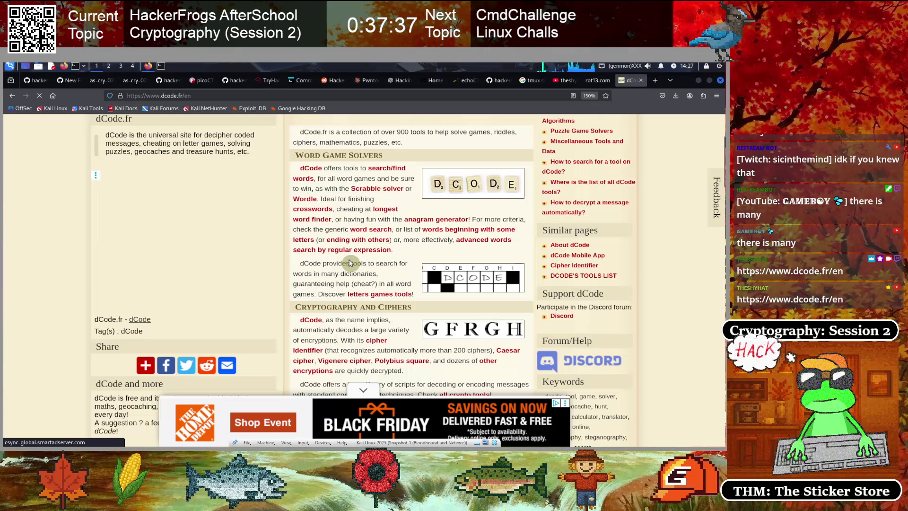
{"action": "scroll", "coordinate": [350, 262], "scroll_direction": "up", "scroll_amount": 3}
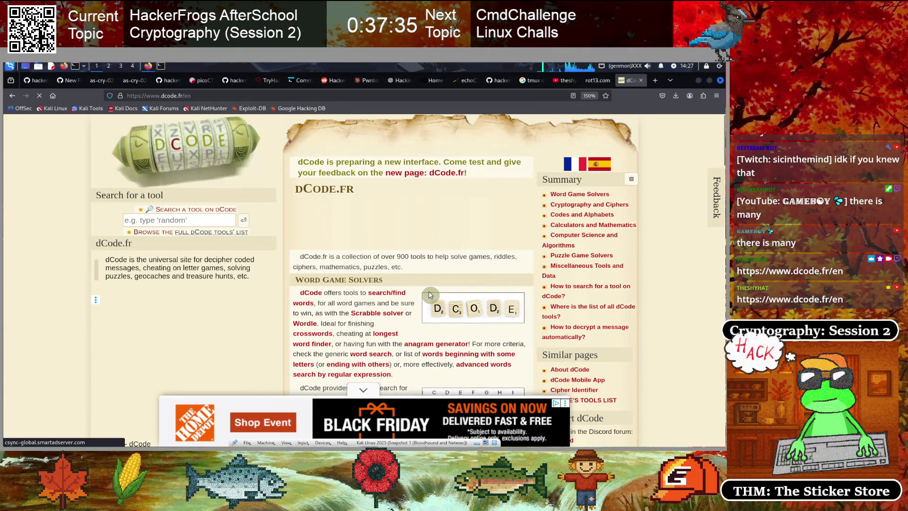
{"action": "scroll", "coordinate": [430, 295], "scroll_direction": "down", "scroll_amount": 5}
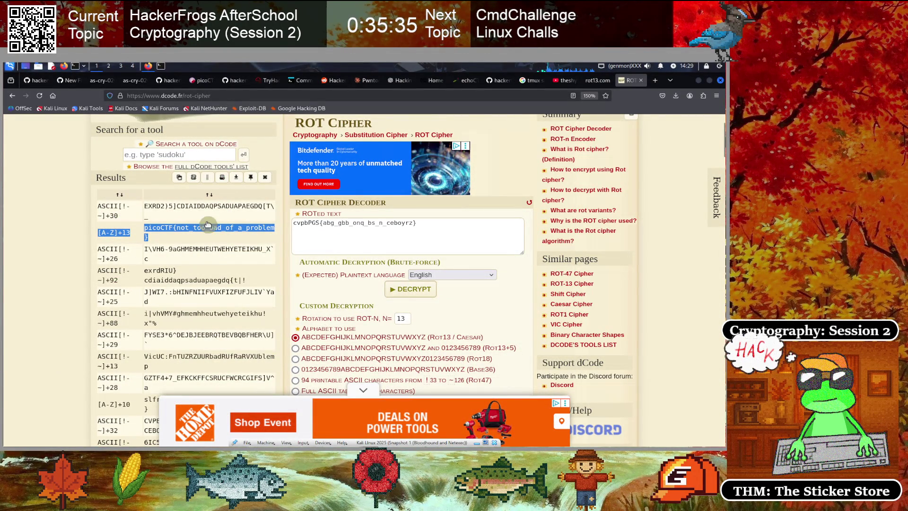
{"action": "scroll", "coordinate": [284, 246], "scroll_direction": "up", "scroll_amount": 3}
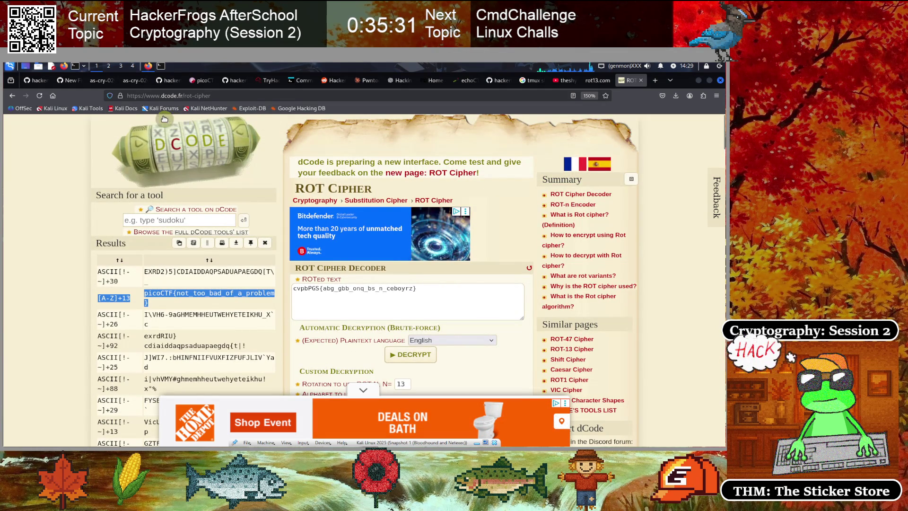
{"action": "left_click", "coordinate": [129, 83]}
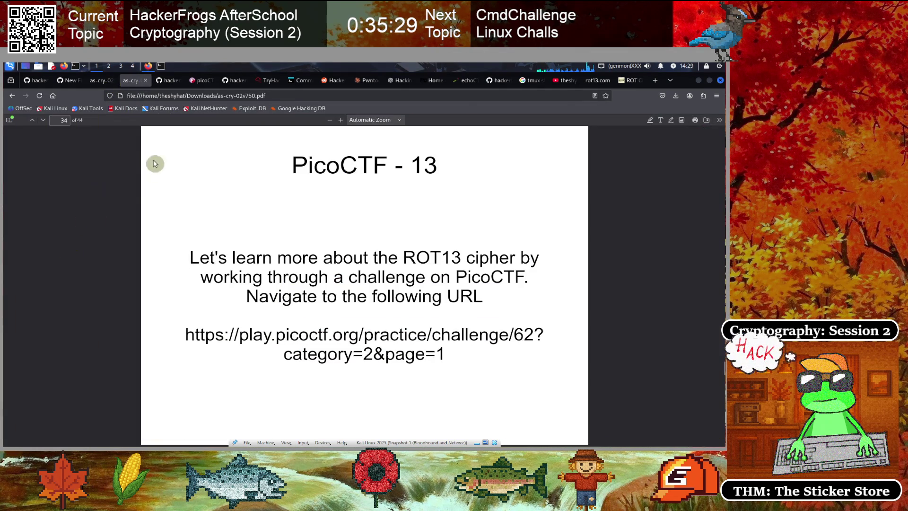
- Copy the echo | tr decryption command from the GitHub notes' Method of Solve
{"action": "left_click", "coordinate": [94, 84]}
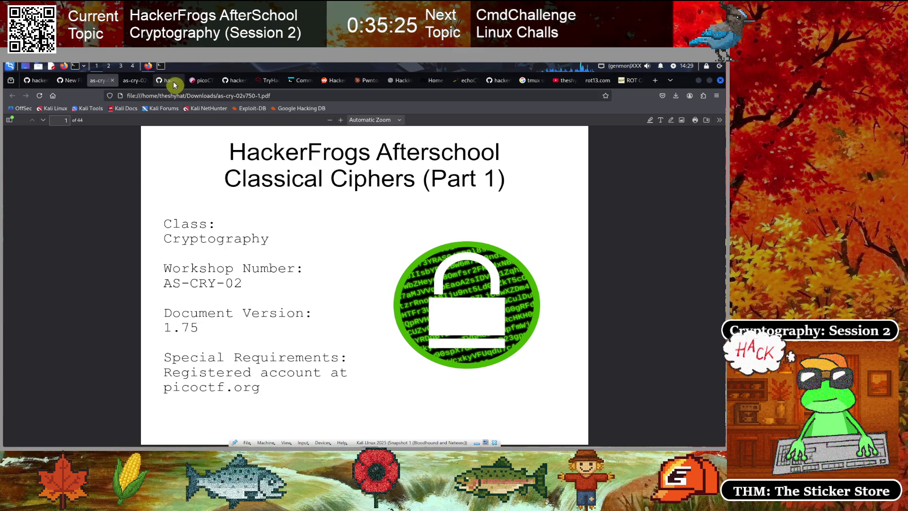
{"action": "left_click", "coordinate": [175, 82]}
{"action": "scroll", "coordinate": [284, 338], "scroll_direction": "down", "scroll_amount": 5}
{"action": "scroll", "coordinate": [279, 314], "scroll_direction": "up", "scroll_amount": 2}
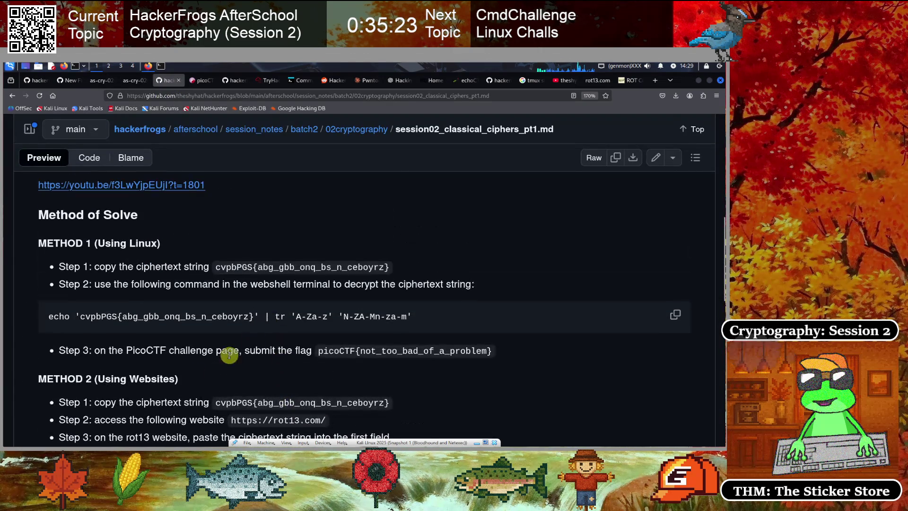
{"action": "left_click_drag", "start_coordinate": [411, 316], "coordinate": [49, 316]}
{"action": "key", "text": "ctrl+c"}
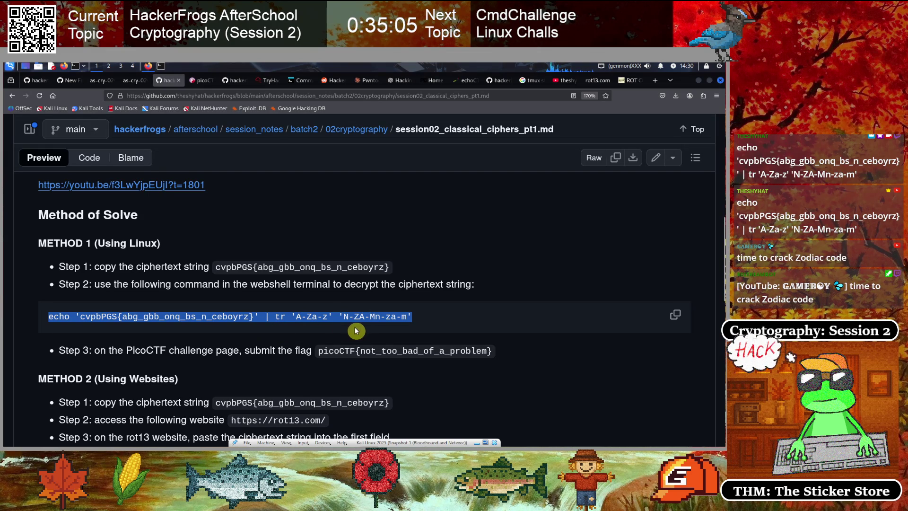
{"action": "left_click", "coordinate": [162, 66]}
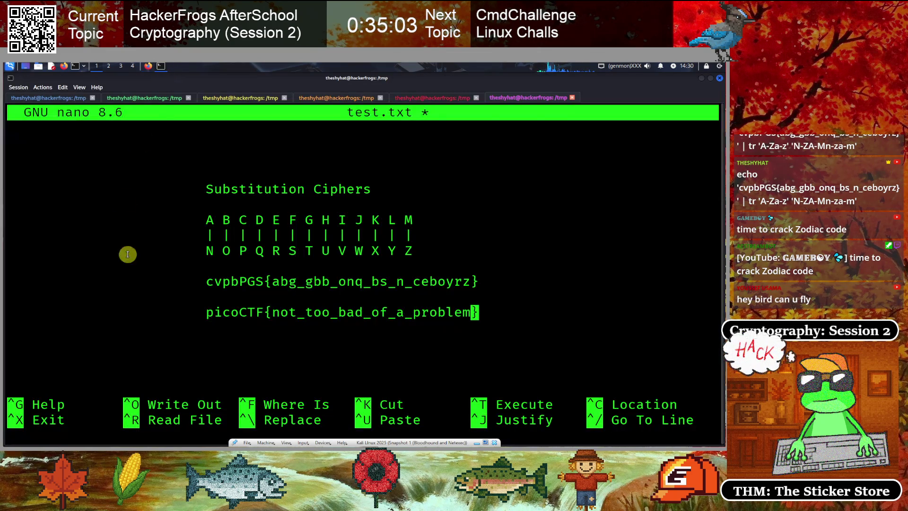
- Run the pasted echo | tr command in Konsole, decoding picoCTF{not_too_bad_of_a_problem}
{"action": "left_click", "coordinate": [107, 97]}
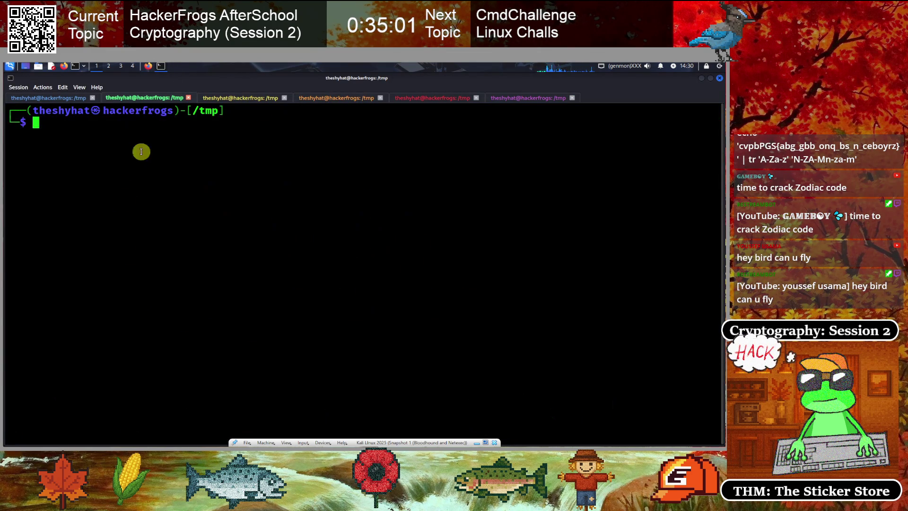
{"action": "key", "text": "ctrl+shift+v"}
{"action": "key", "text": "Return"}
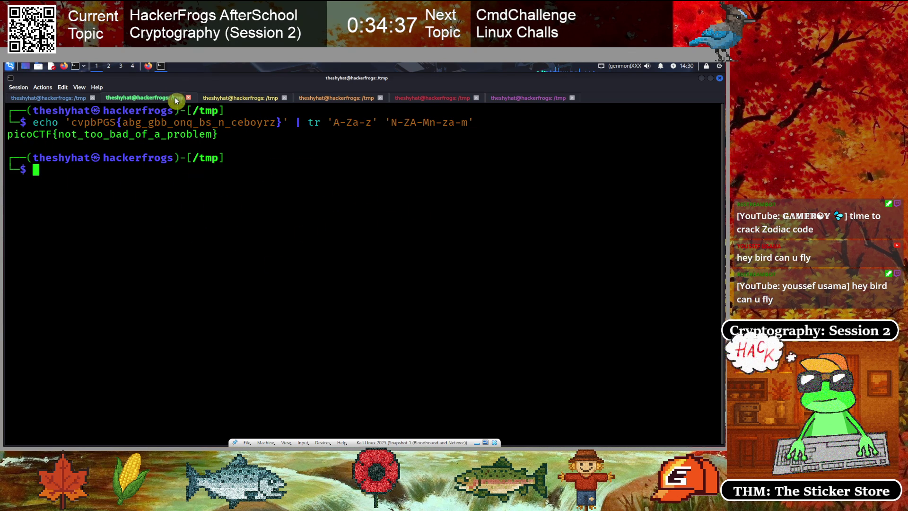
{"action": "key", "text": "alt+Tab"}
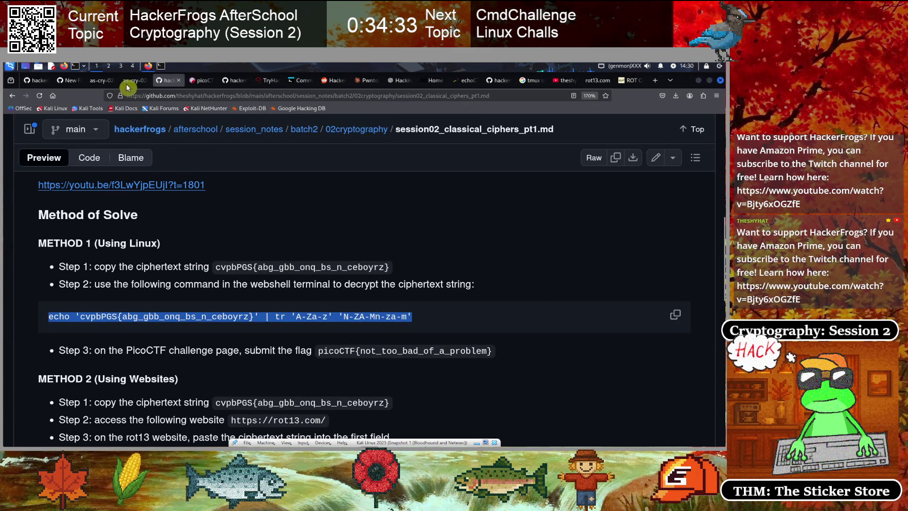
- Flip through the Konsole tabs to the sixth one with test.txt in nano
{"action": "left_click", "coordinate": [159, 66]}
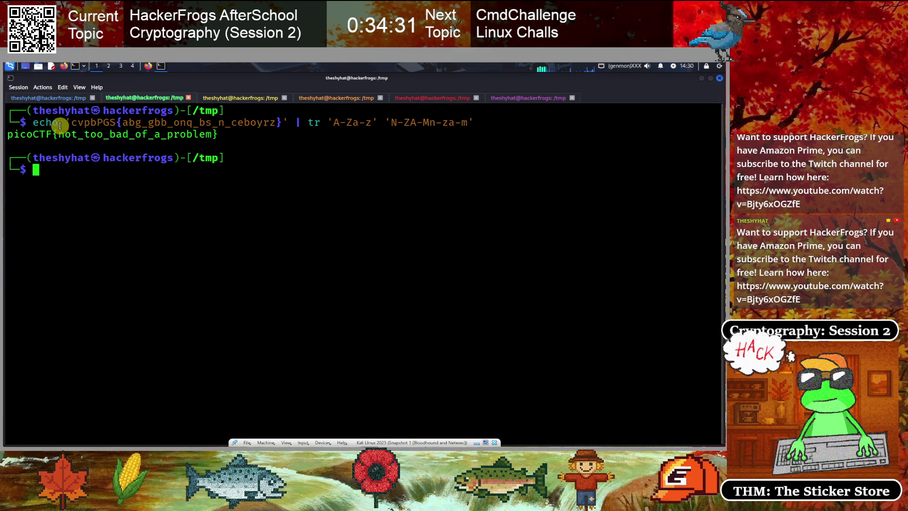
{"action": "left_click", "coordinate": [76, 98]}
{"action": "left_click", "coordinate": [166, 98]}
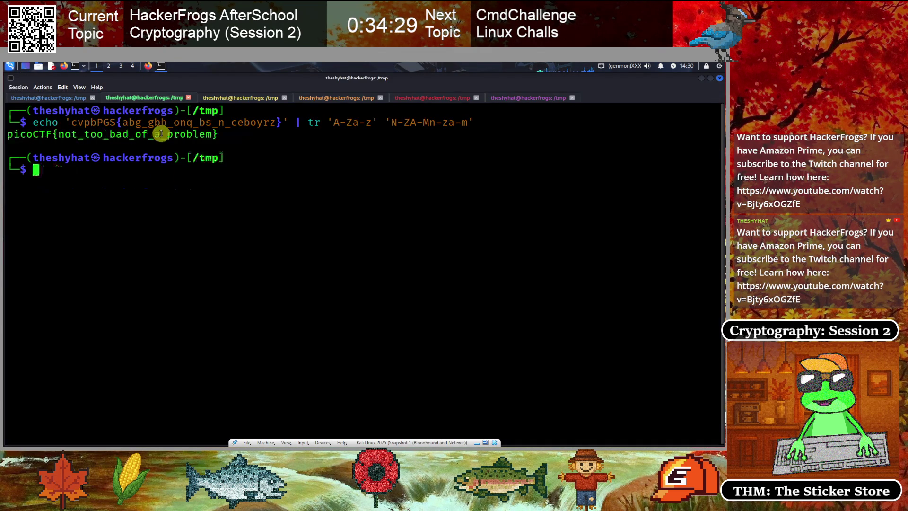
{"action": "left_click", "coordinate": [225, 98]}
{"action": "left_click", "coordinate": [49, 98]}
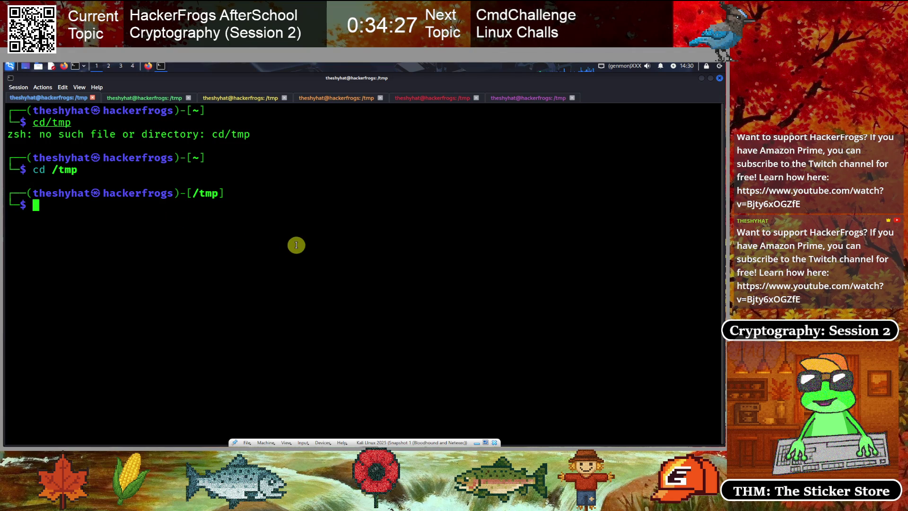
{"action": "key", "text": "Up"}
{"action": "key", "text": "Up"}
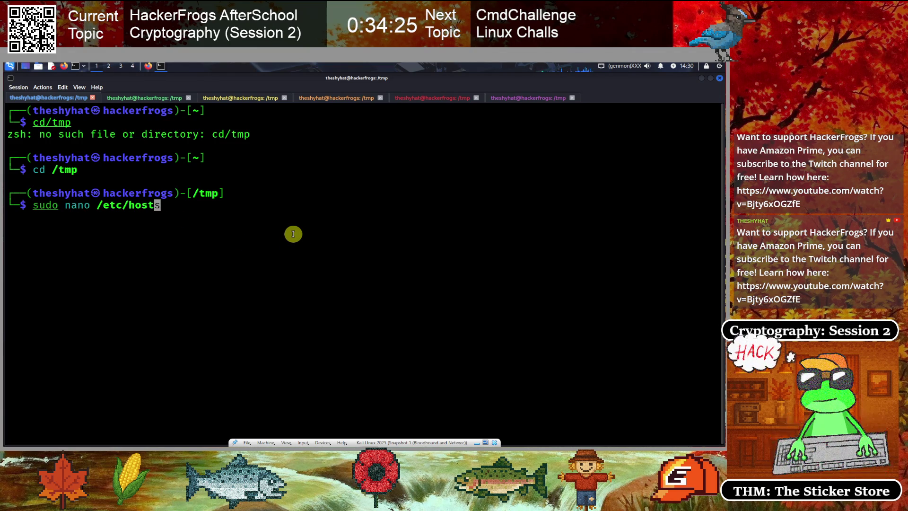
{"action": "key", "text": "Down"}
{"action": "key", "text": "Down"}
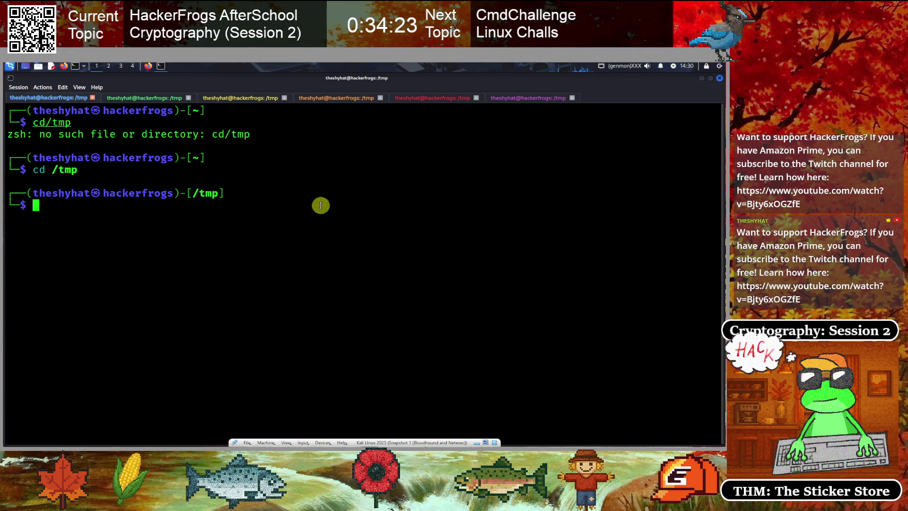
{"action": "left_click", "coordinate": [150, 98]}
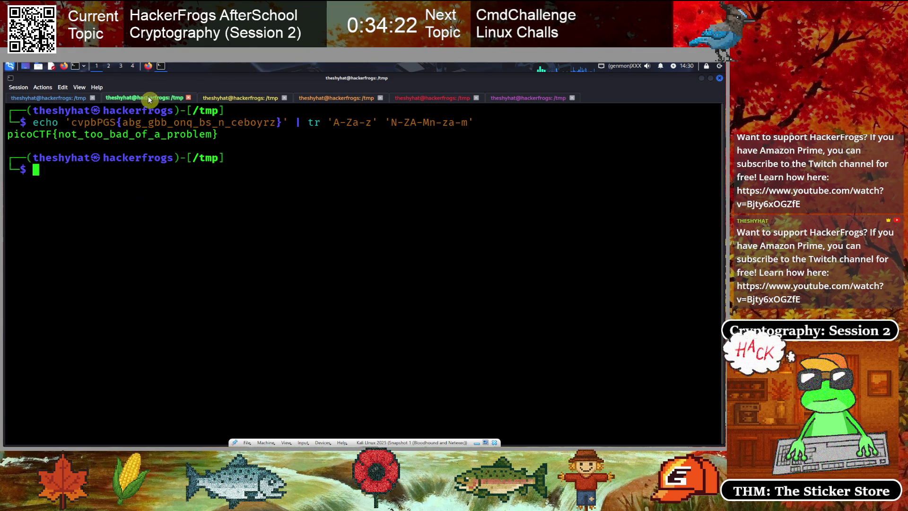
{"action": "left_click", "coordinate": [256, 99]}
{"action": "left_click", "coordinate": [431, 97]}
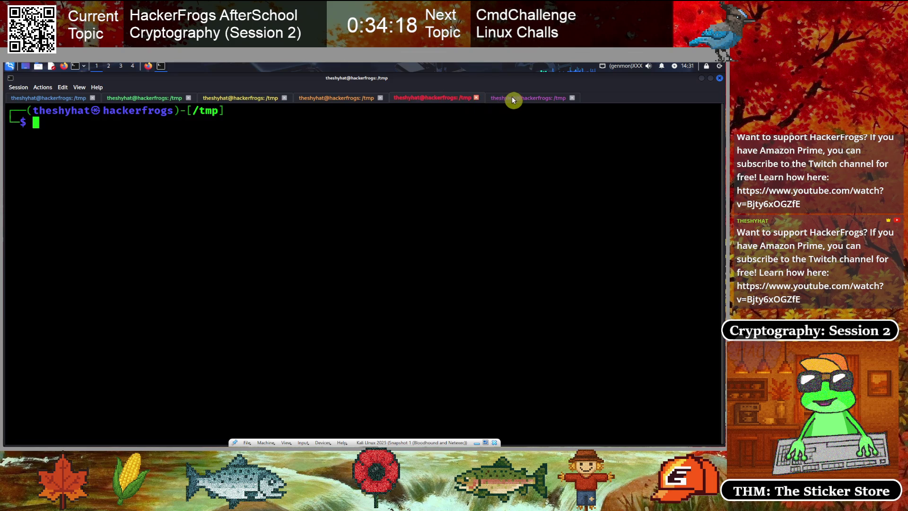
{"action": "left_click", "coordinate": [513, 98]}
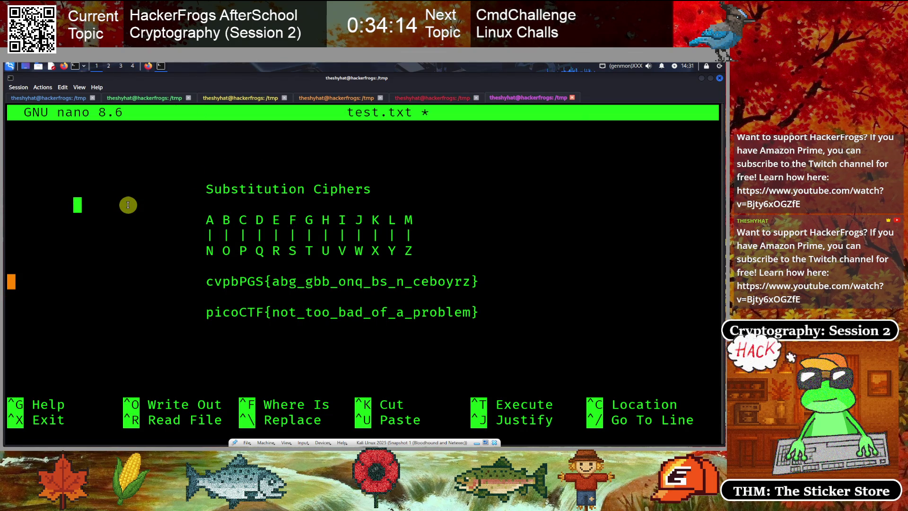
- Replace the cipher and flag lines with a 'secret' / 'frperg' ROT13 example
{"action": "key", "text": "ctrl+k"}
{"action": "key", "text": "ctrl+k"}
{"action": "key", "text": "ctrl+k"}
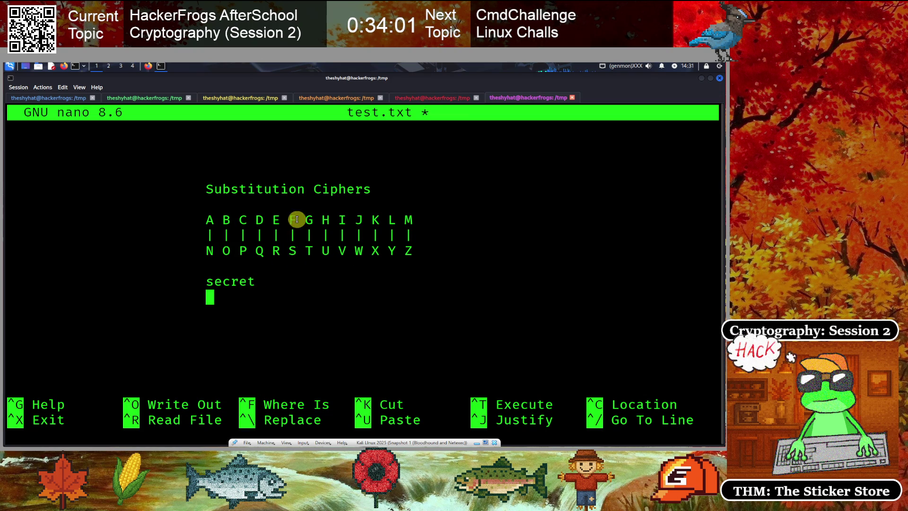
{"action": "type", "text": "fr"}
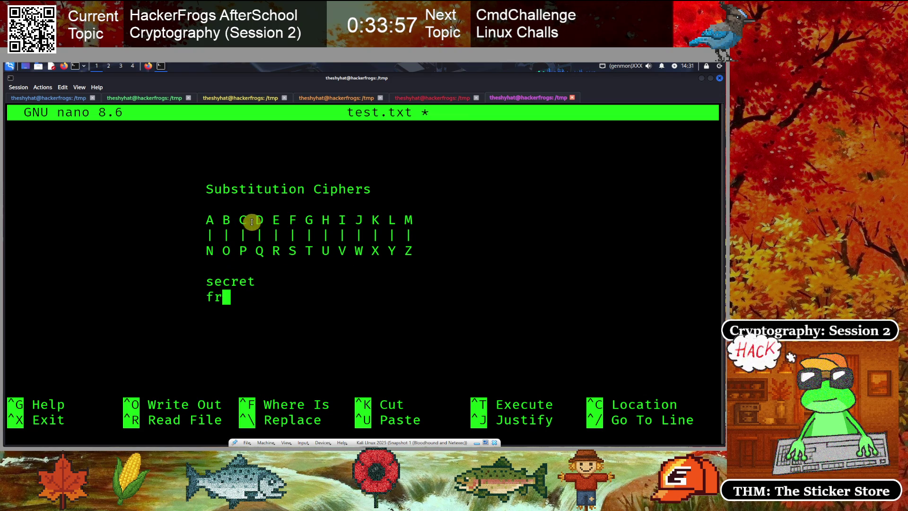
{"action": "type", "text": "p"}
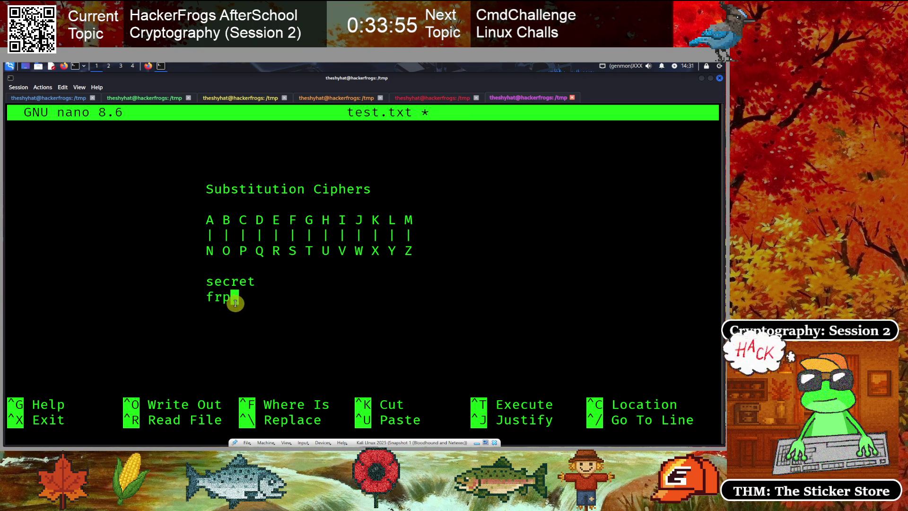
{"action": "type", "text": "e"}
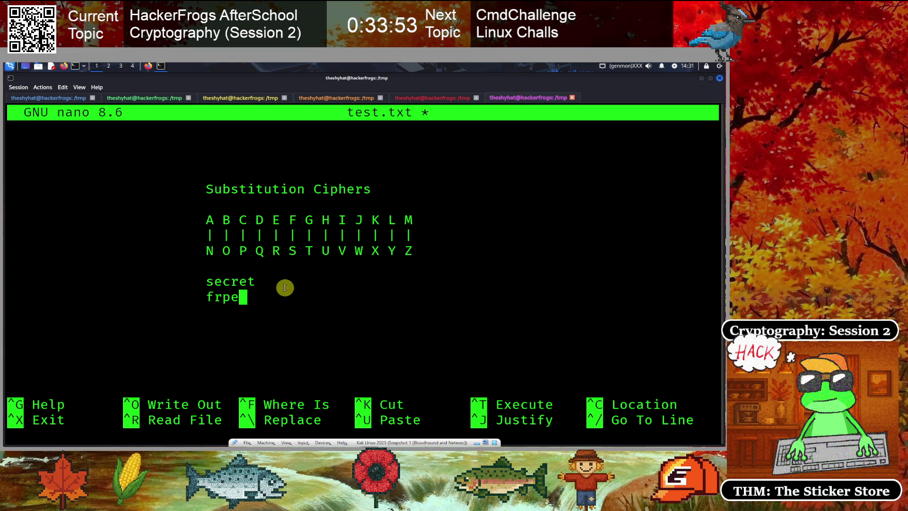
{"action": "type", "text": "r"}
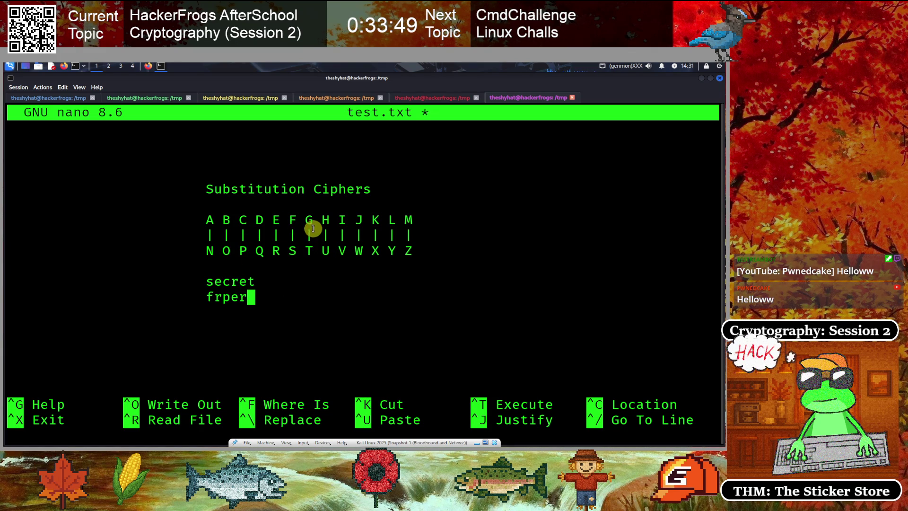
{"action": "type", "text": "g"}
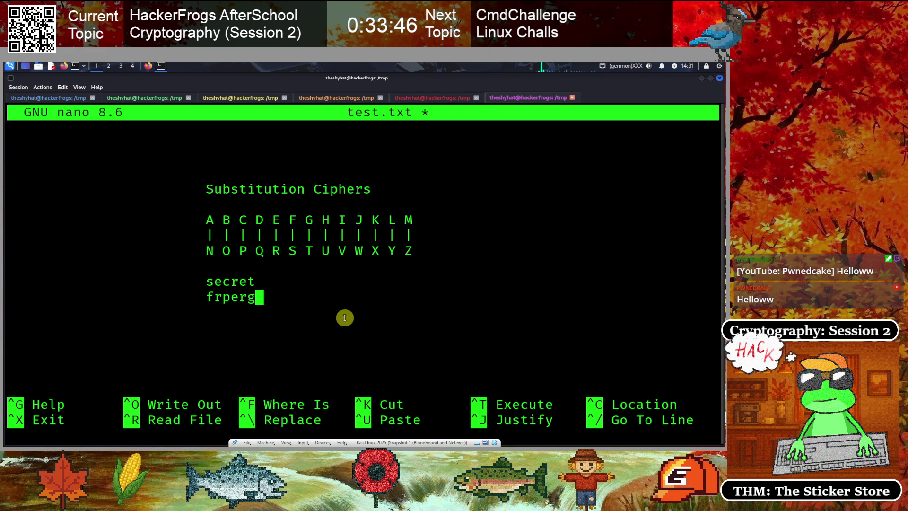
{"action": "left_click_drag", "start_coordinate": [189, 282], "coordinate": [331, 291]}
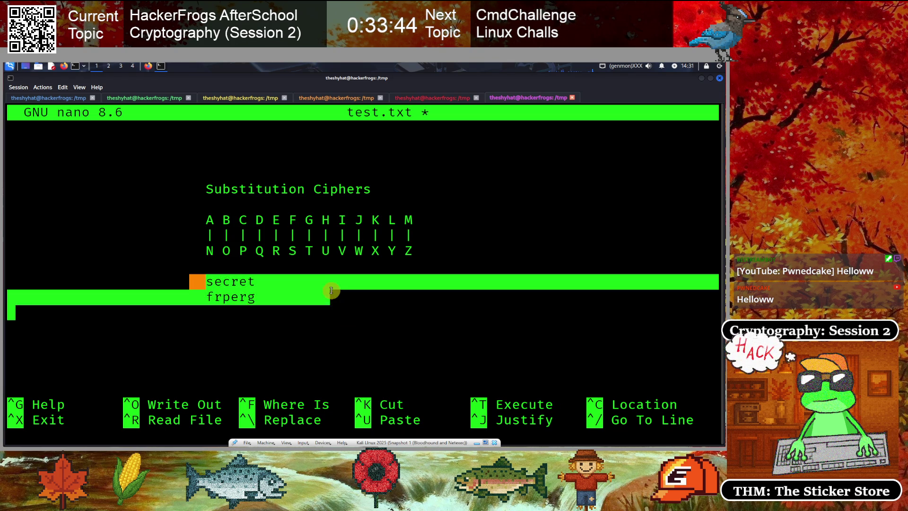
{"action": "left_click", "coordinate": [310, 320]}
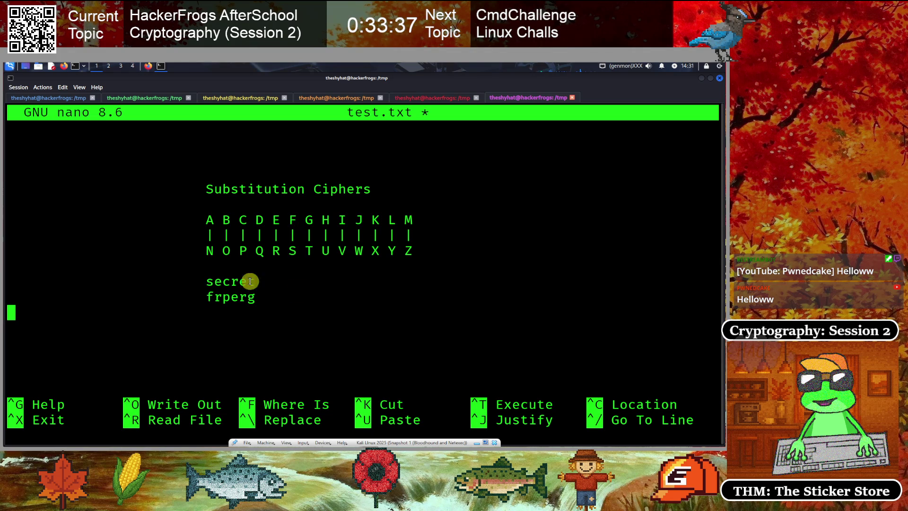
{"action": "left_click", "coordinate": [149, 66]}
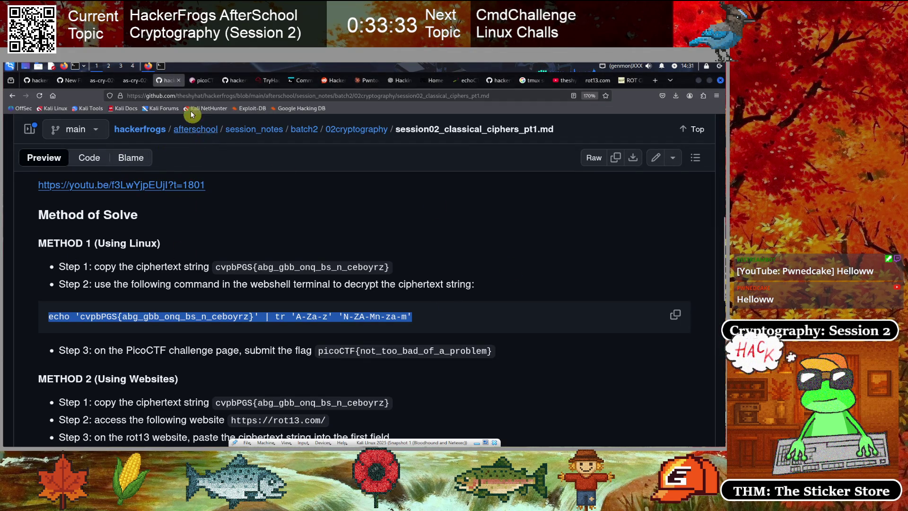
- Show page 35 of the as-cry-02 slides, The Caesar Cipher
{"action": "left_click", "coordinate": [135, 80]}
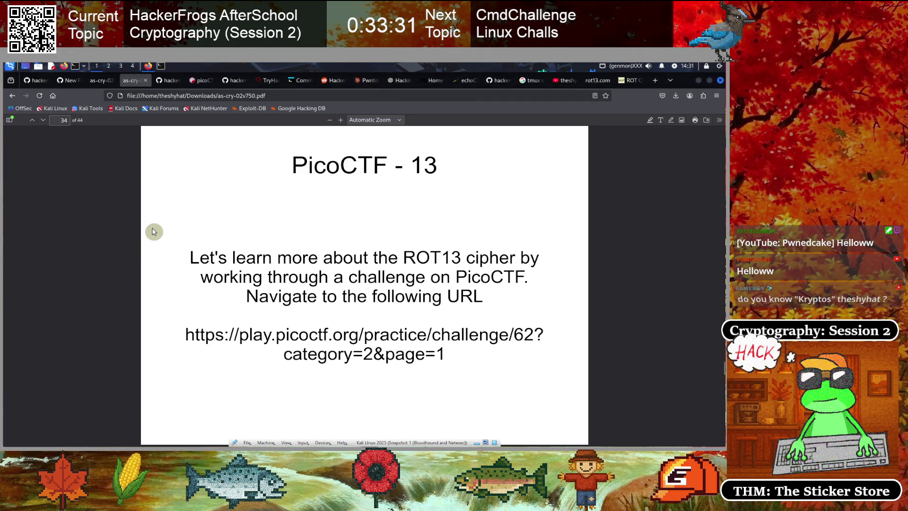
{"action": "key", "text": "Page_Down"}
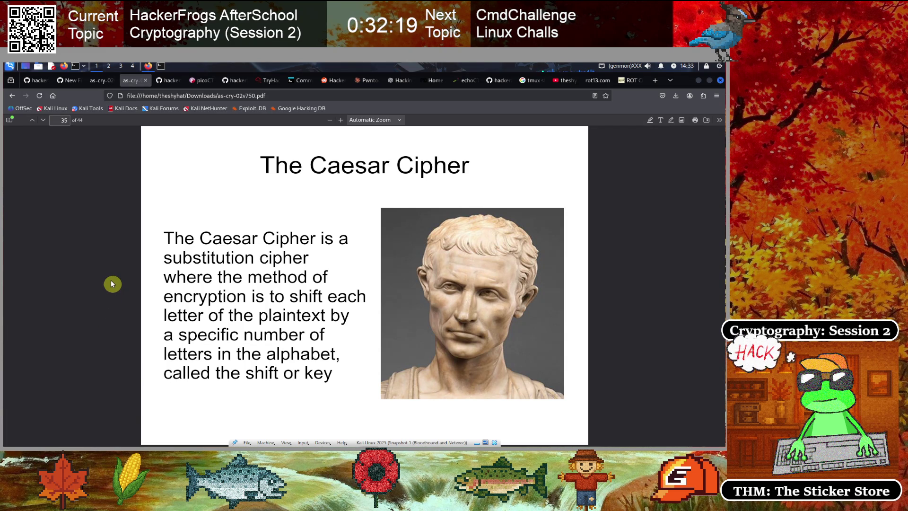
- Advance to the shift-2 example slide, hackerfrogs to jcemgthtqiu
{"action": "key", "text": "Right"}
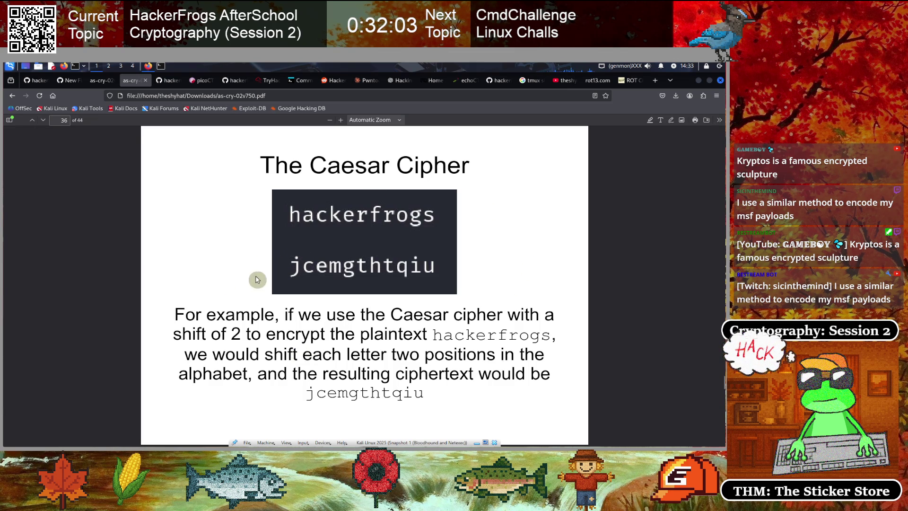
{"action": "left_click", "coordinate": [160, 68]}
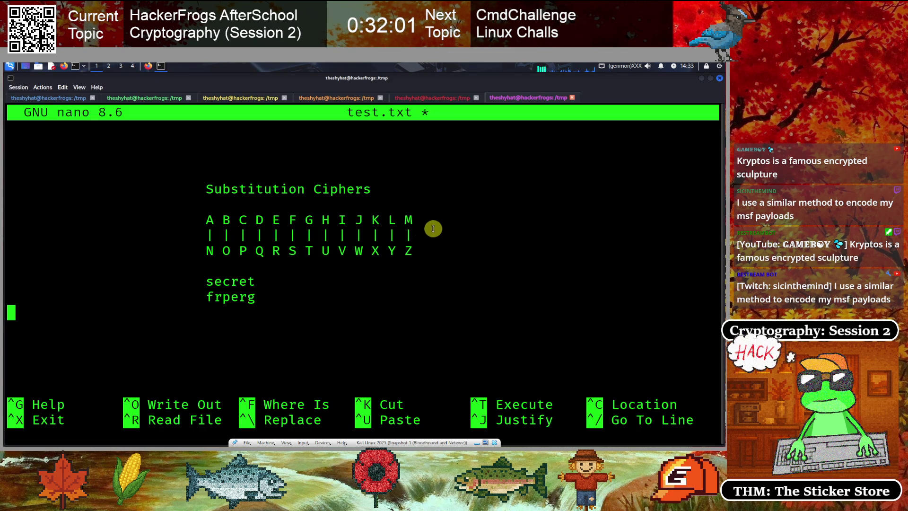
- Join the alphabet into one spaced A–Z line and cut the secret/frperg example
{"action": "key", "text": "Up"}
{"action": "key", "text": "Up"}
{"action": "key", "text": "Up"}
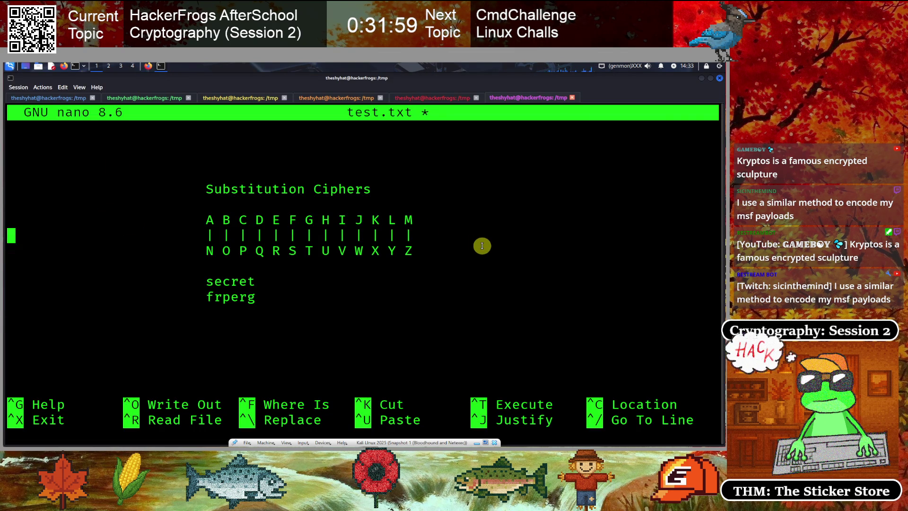
{"action": "key", "text": "End"}
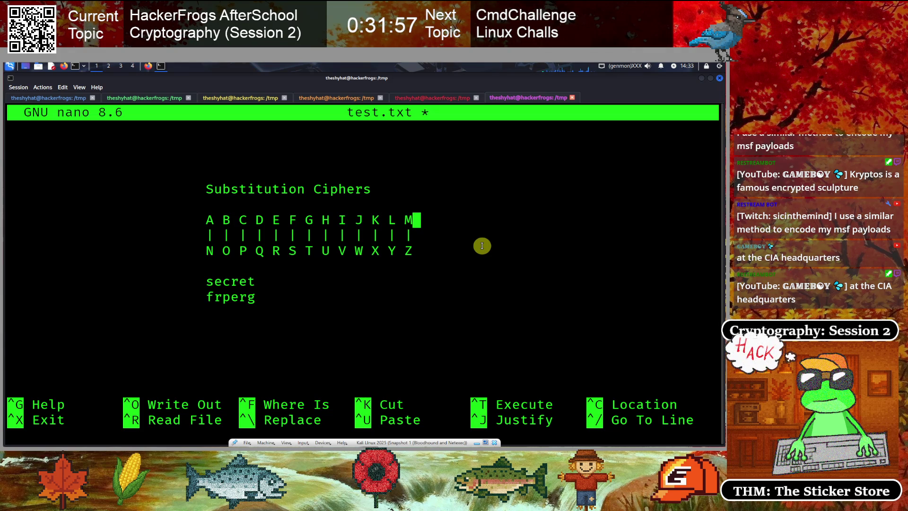
{"action": "key", "text": "Delete"}
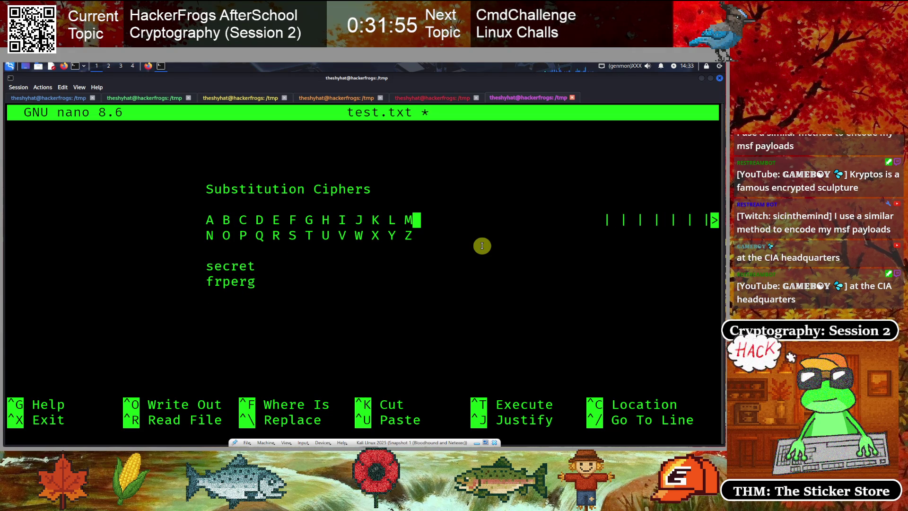
{"action": "key", "text": "Delete"}
{"action": "key", "text": "Delete"}
{"action": "key", "text": "Delete"}
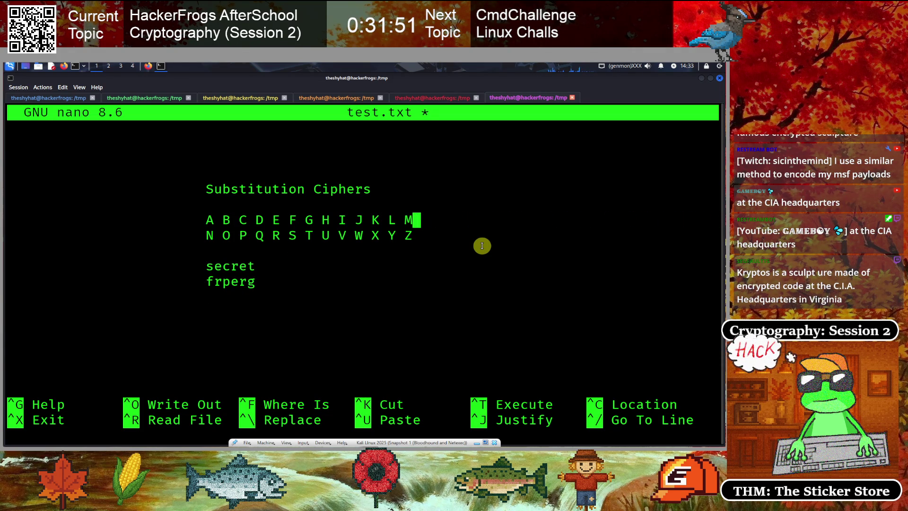
{"action": "key", "text": "Delete"}
{"action": "key", "text": "Delete"}
{"action": "key", "text": "Delete"}
{"action": "key", "text": "Delete"}
{"action": "key", "text": "Delete"}
{"action": "key", "text": "Delete"}
{"action": "key", "text": "Home"}
{"action": "key", "text": "Delete"}
{"action": "key", "text": "Delete"}
{"action": "key", "text": "Delete"}
{"action": "key", "text": "Delete"}
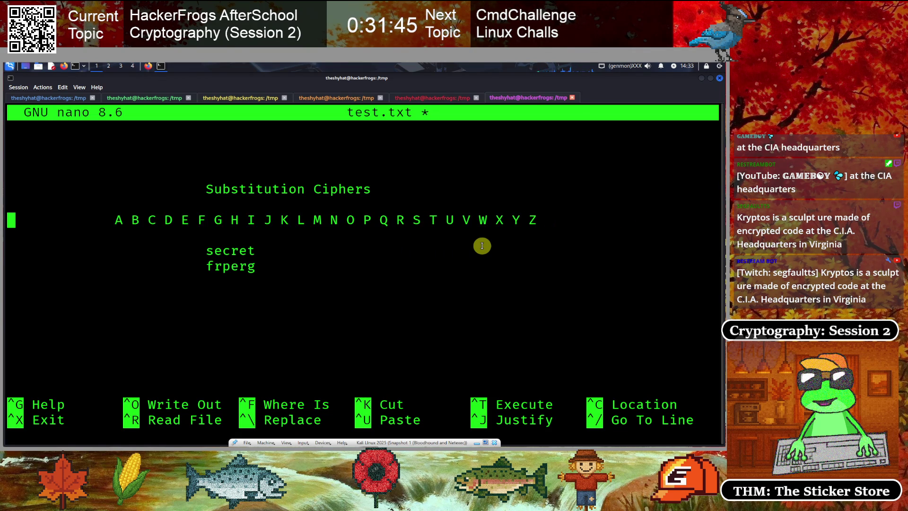
{"action": "key", "text": "Down"}
{"action": "key", "text": "Down"}
{"action": "key", "text": "ctrl+k"}
{"action": "key", "text": "ctrl+k"}
- Type a row of 26 '|' bars aligned under the A–Z letters
{"action": "key", "text": "Up"}
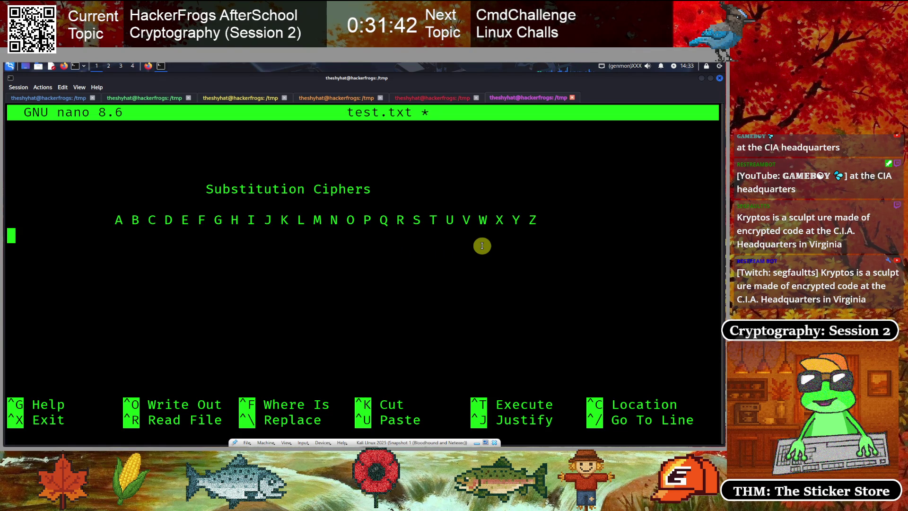
{"action": "key", "text": "Tab"}
{"action": "key", "text": "Tab"}
{"action": "key", "text": "BackSpace"}
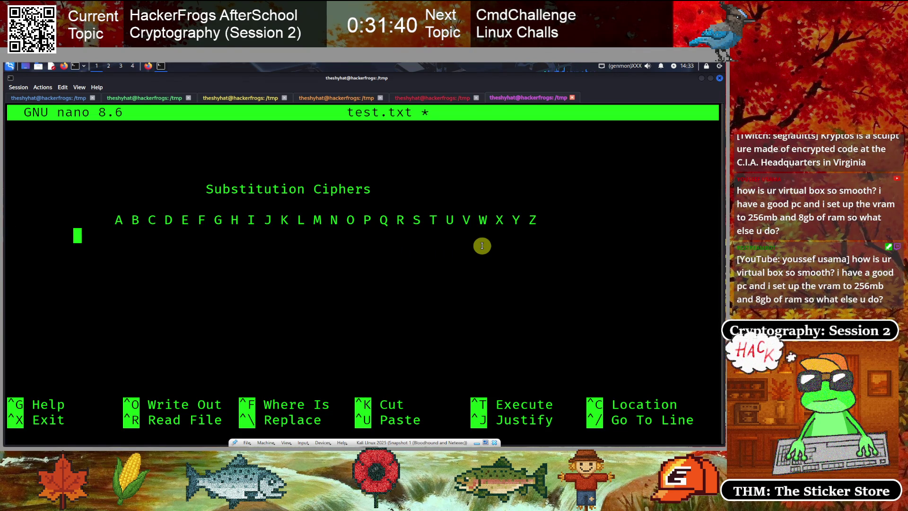
{"action": "type", "text": "| "}
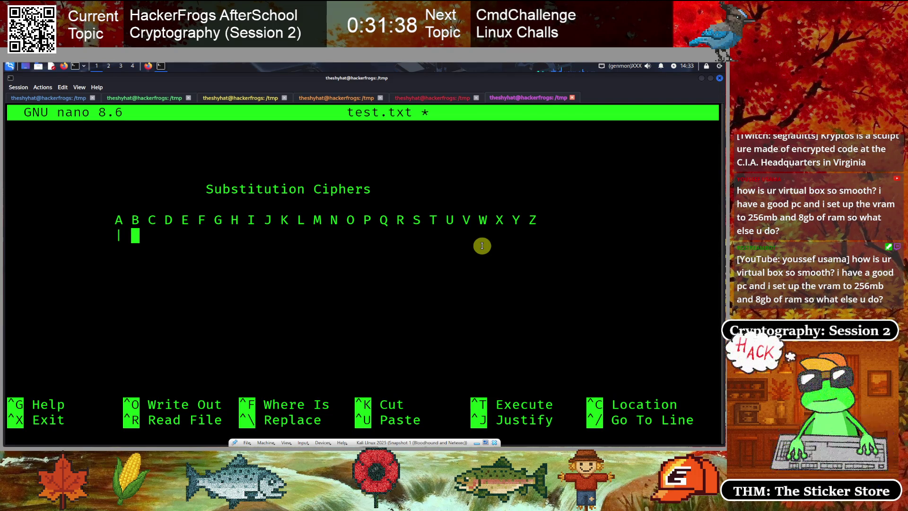
{"action": "type", "text": "| | | | | | | "}
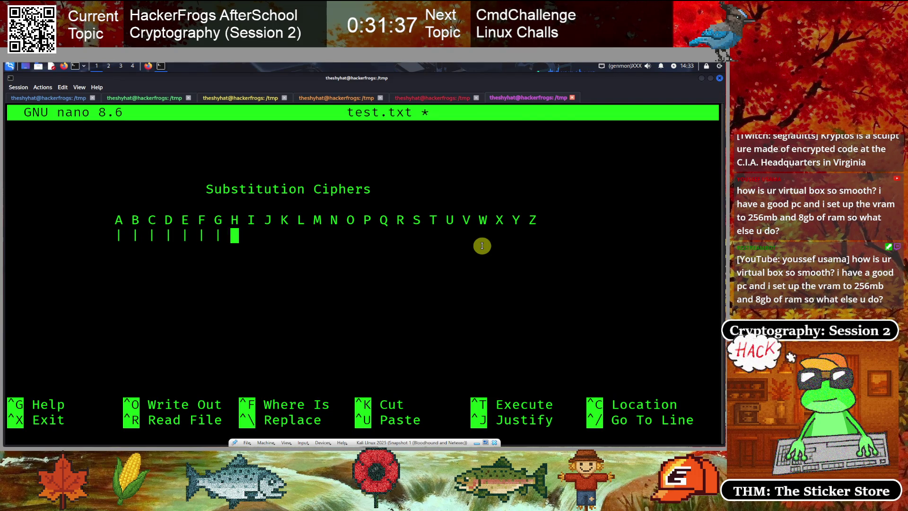
{"action": "type", "text": "| | | | | | | | | | | | | | |"}
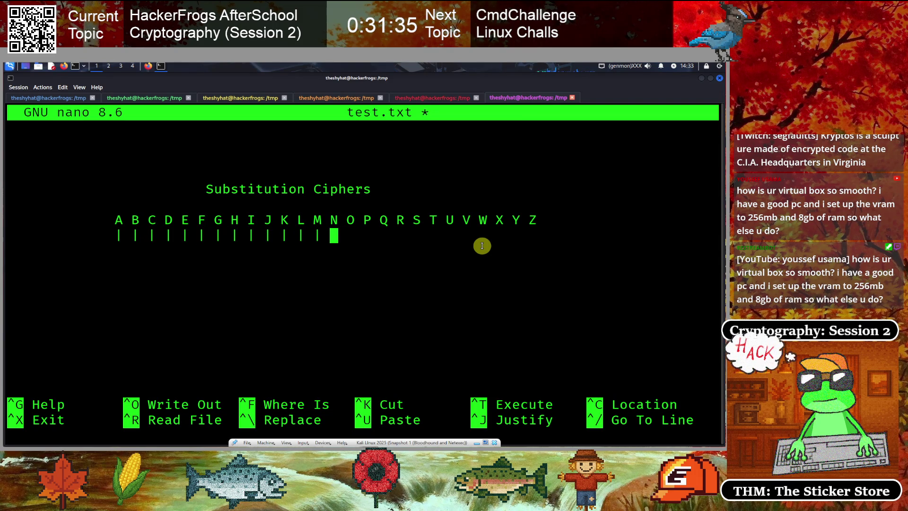
{"action": "type", "text": " | "}
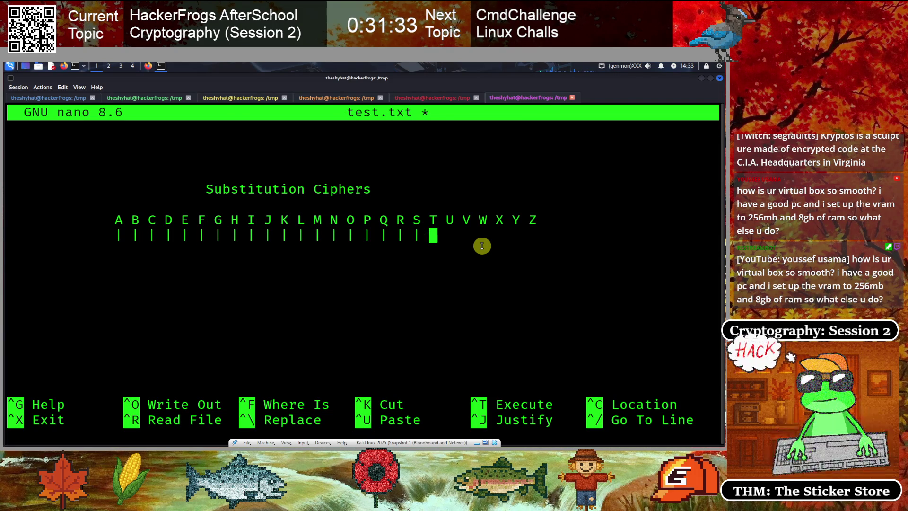
{"action": "type", "text": "| |"}
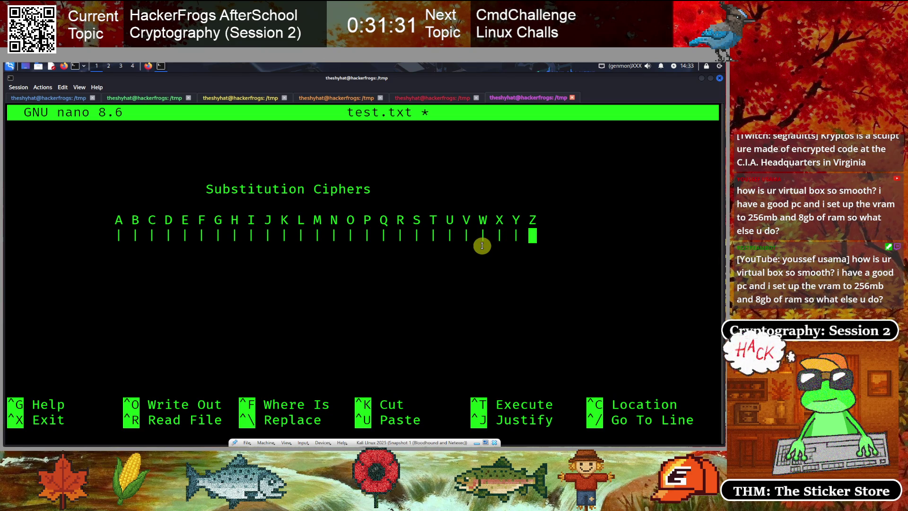
{"action": "key", "text": "Return"}
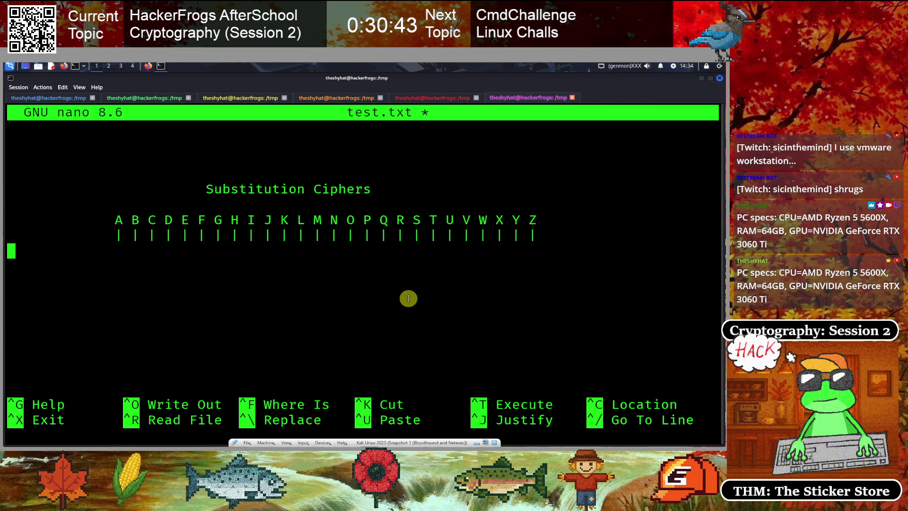
{"action": "type", "text": "C "}
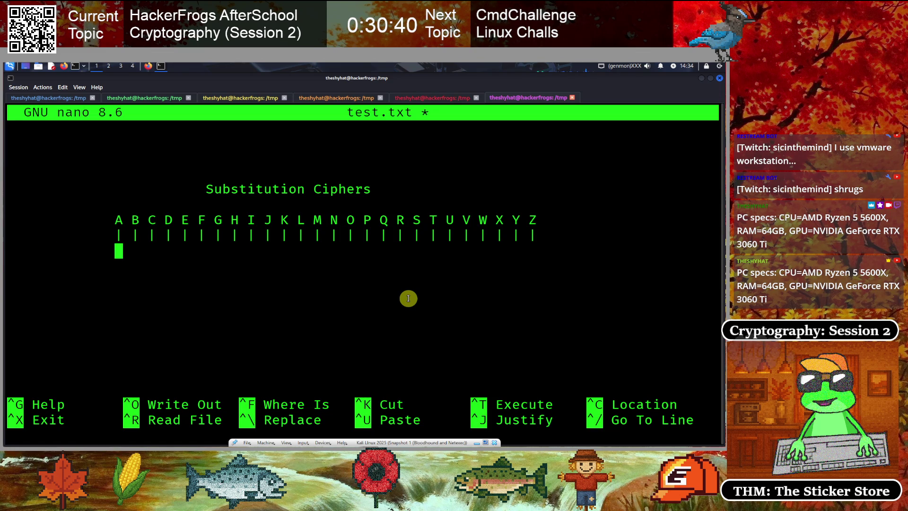
{"action": "type", "text": "D E F G H I "}
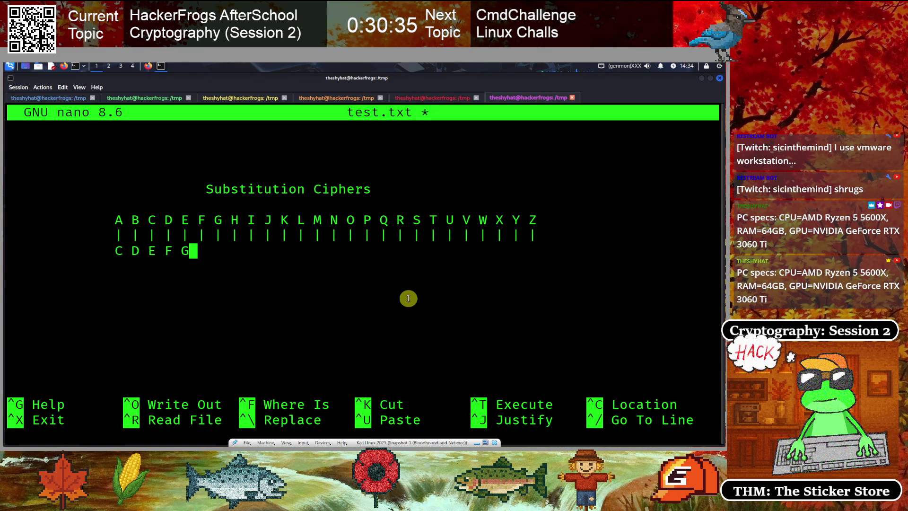
{"action": "type", "text": "J "}
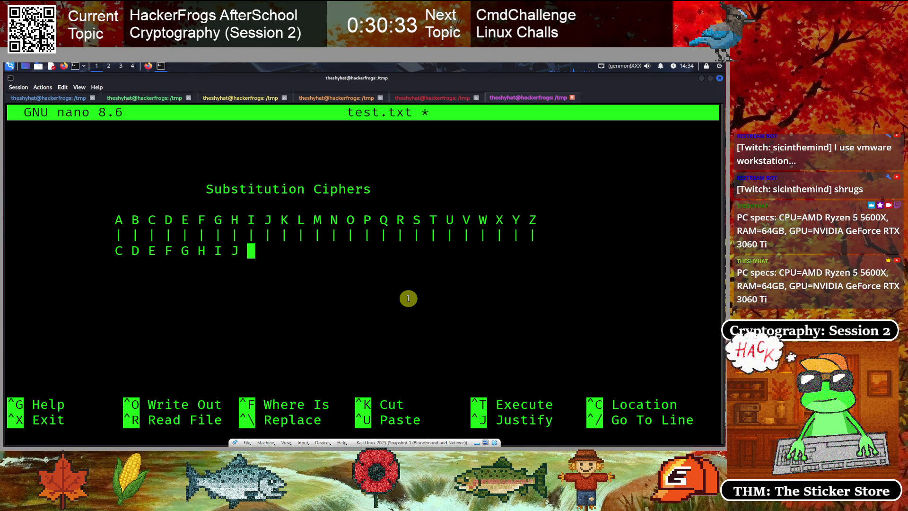
{"action": "type", "text": "K L M N O P Q "}
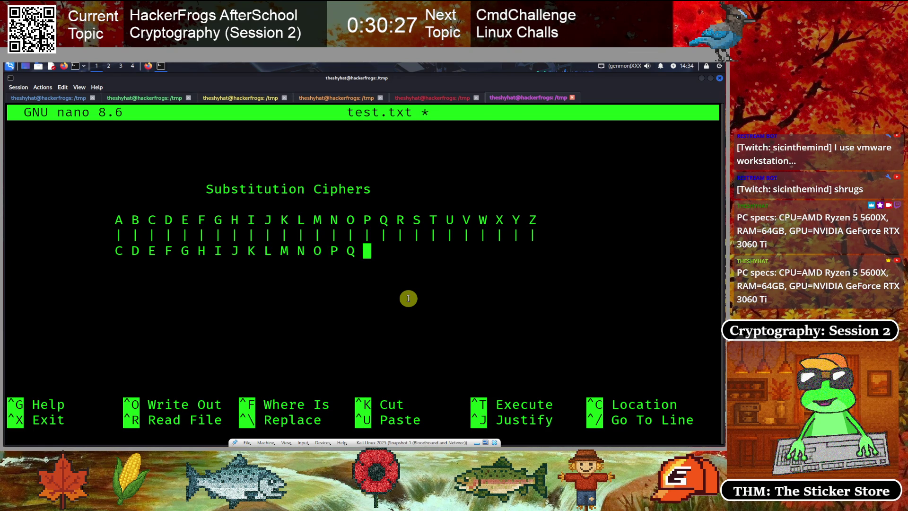
{"action": "type", "text": "R S"}
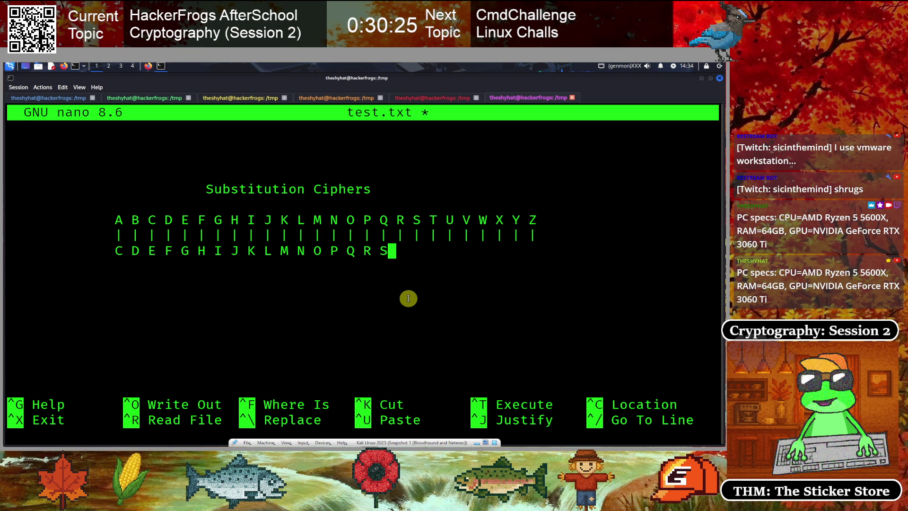
{"action": "type", "text": " T U V W X "}
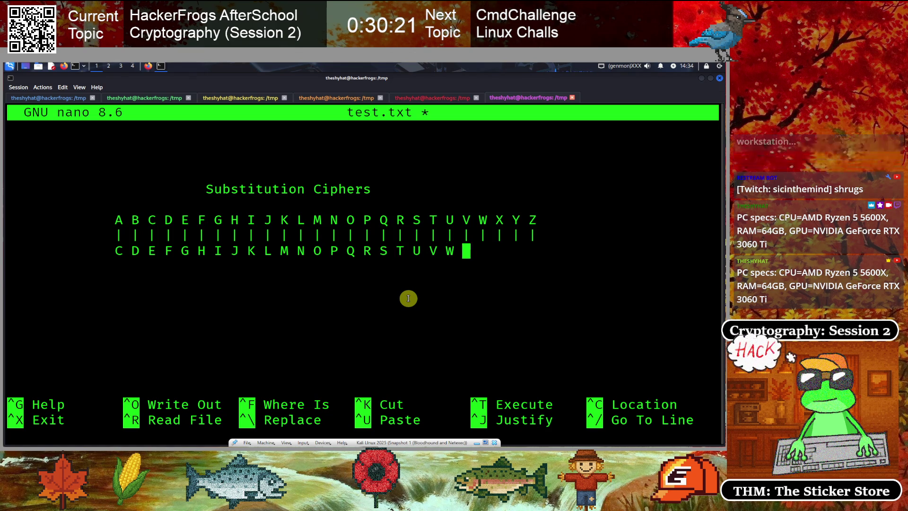
{"action": "type", "text": "Y Z A B"}
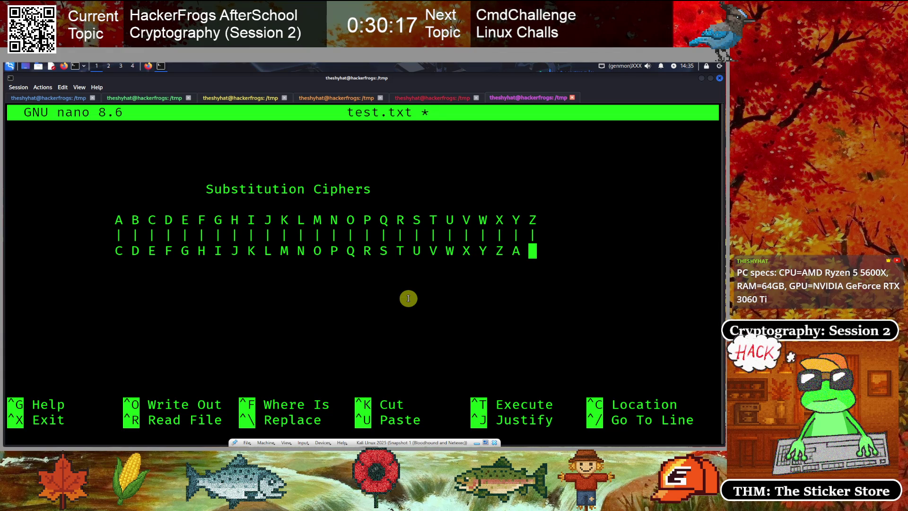
- Finish the shifted alphabet row C through B and start a new line below it
{"action": "key", "text": "Return"}
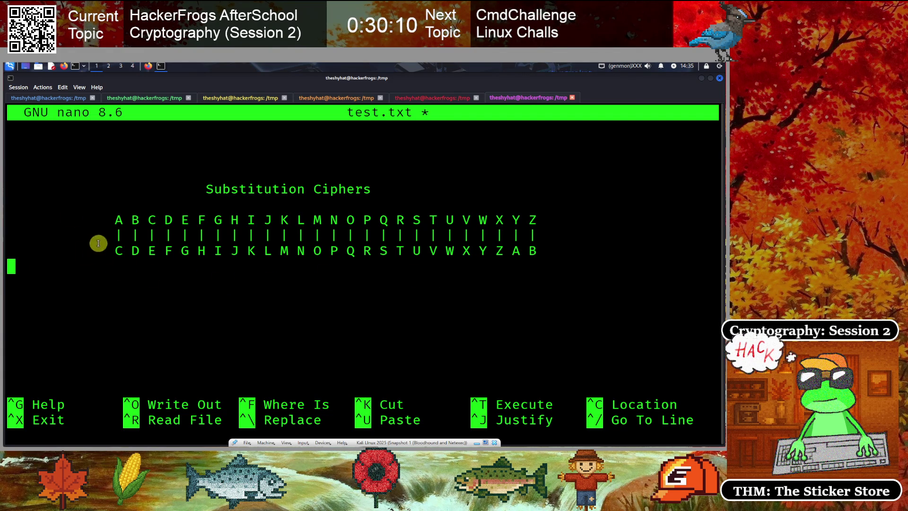
{"action": "key", "text": "Left"}
- Change the table heading from 'Substitution Ciphers' to 'Caesar Cipher: Shift 2'
{"action": "key", "text": "Up"}
{"action": "key", "text": "Up"}
{"action": "key", "text": "Up"}
{"action": "key", "text": "Left"}
{"action": "key", "text": "Left"}
{"action": "key", "text": "Left"}
{"action": "key", "text": "Left"}
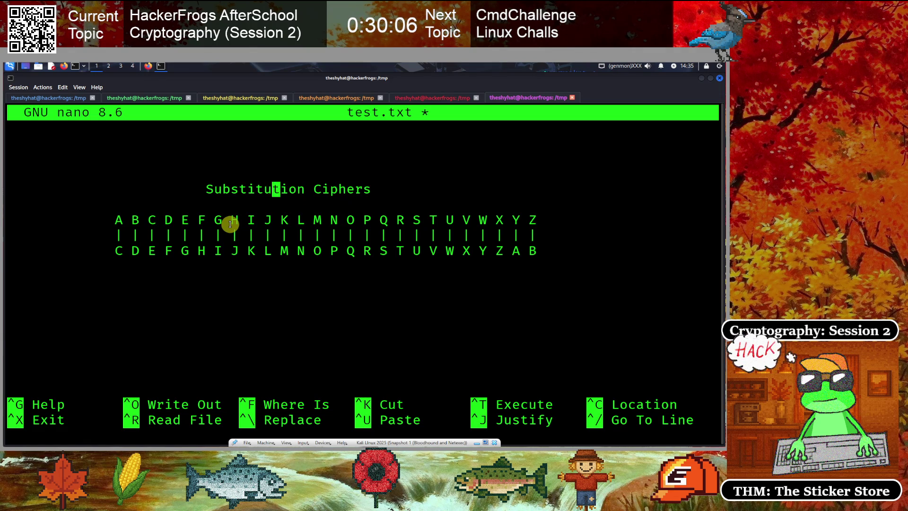
{"action": "key", "text": "Right"}
{"action": "key", "text": "Right"}
{"action": "key", "text": "Right"}
{"action": "key", "text": "Delete"}
{"action": "key", "text": "Delete"}
{"action": "key", "text": "Delete"}
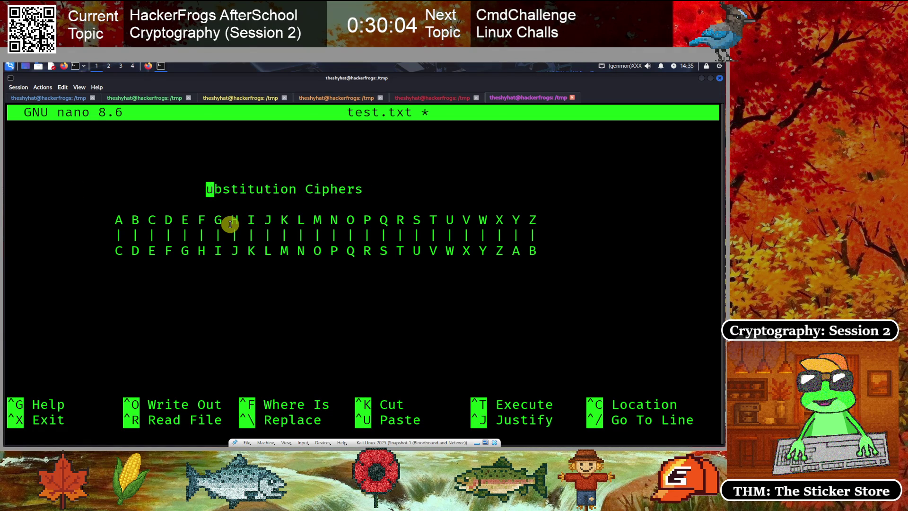
{"action": "type", "text": "Caesar CCiphers"}
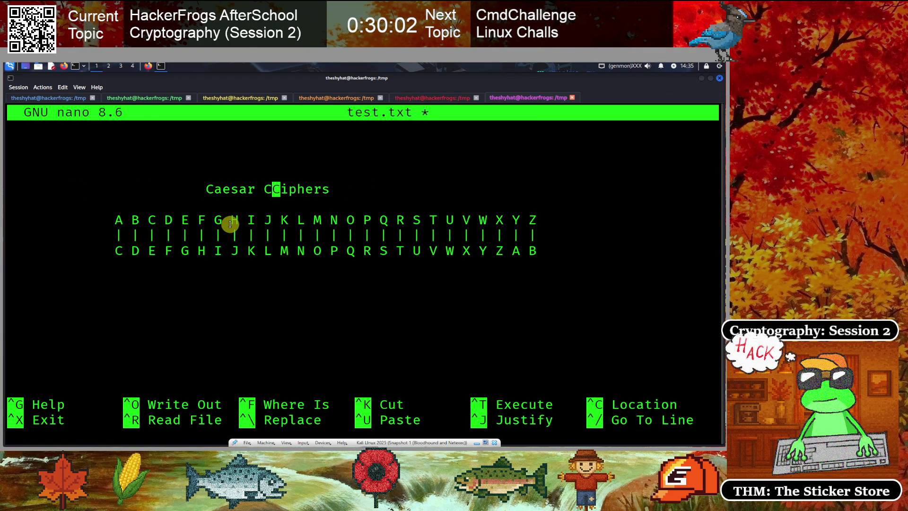
{"action": "key", "text": "BackSpace"}
{"action": "key", "text": "End"}
{"action": "key", "text": "BackSpace"}
{"action": "key", "text": "BackSpace"}
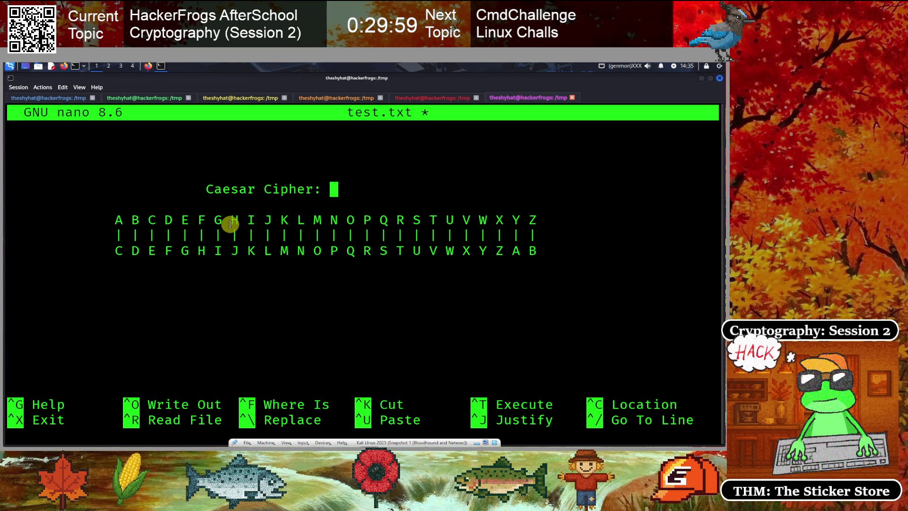
{"action": "type", "text": "Shift 2"}
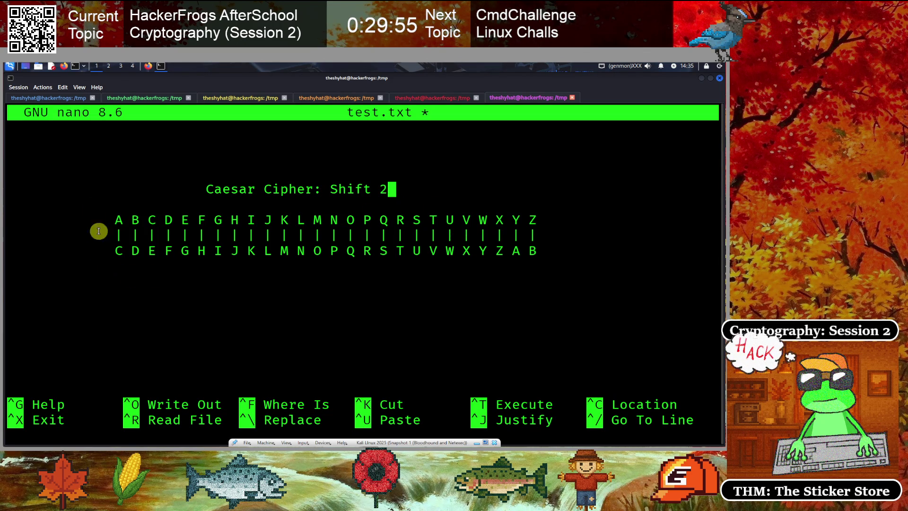
{"action": "key", "text": "Down"}
{"action": "key", "text": "Down"}
{"action": "key", "text": "Down"}
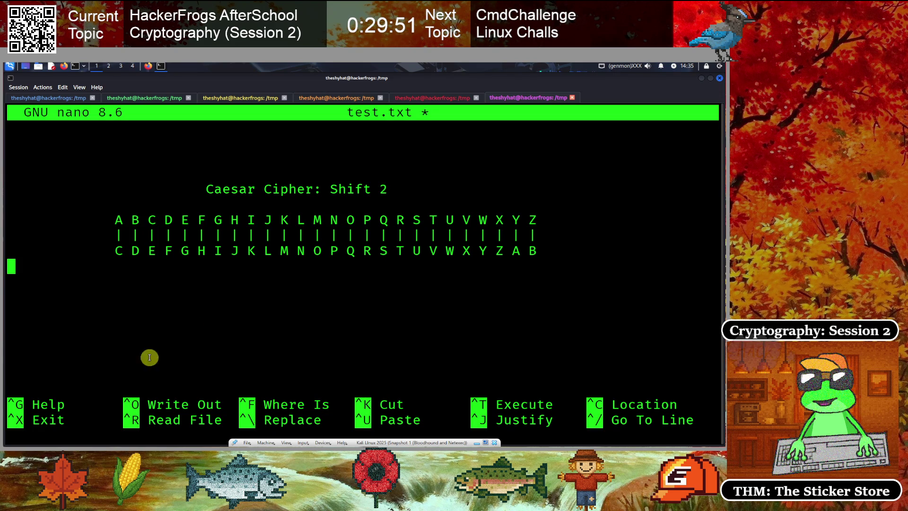
{"action": "key", "text": "Tab"}
{"action": "key", "text": "Tab"}
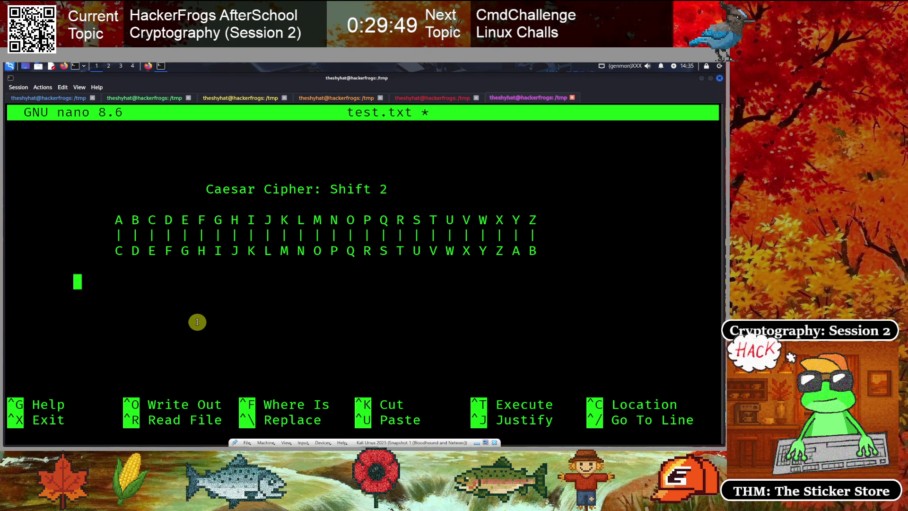
- Write the word 'secret' with its shift-2 encoding 'ugetgv' beside it
{"action": "type", "text": "hackerfrog"}
{"action": "key", "text": "BackSpace"}
{"action": "key", "text": "BackSpace"}
{"action": "key", "text": "BackSpace"}
{"action": "type", "text": "secret"}
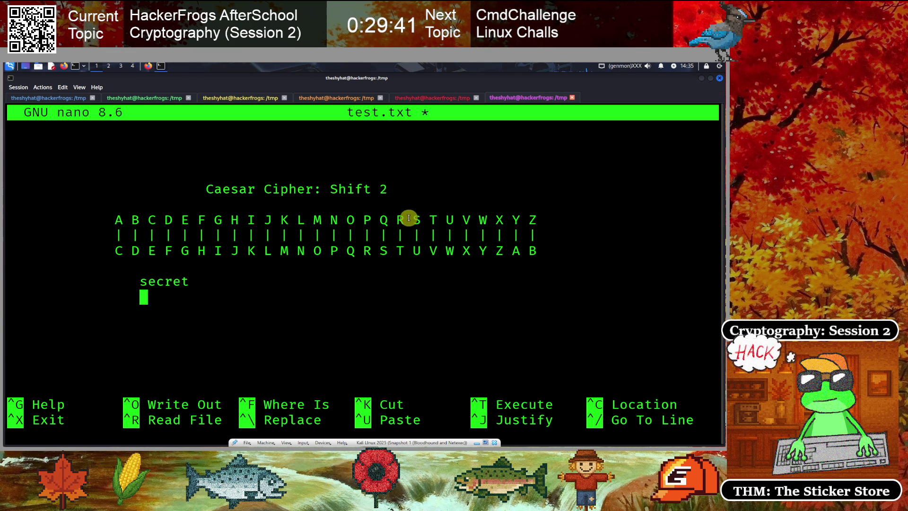
{"action": "type", "text": "               u"}
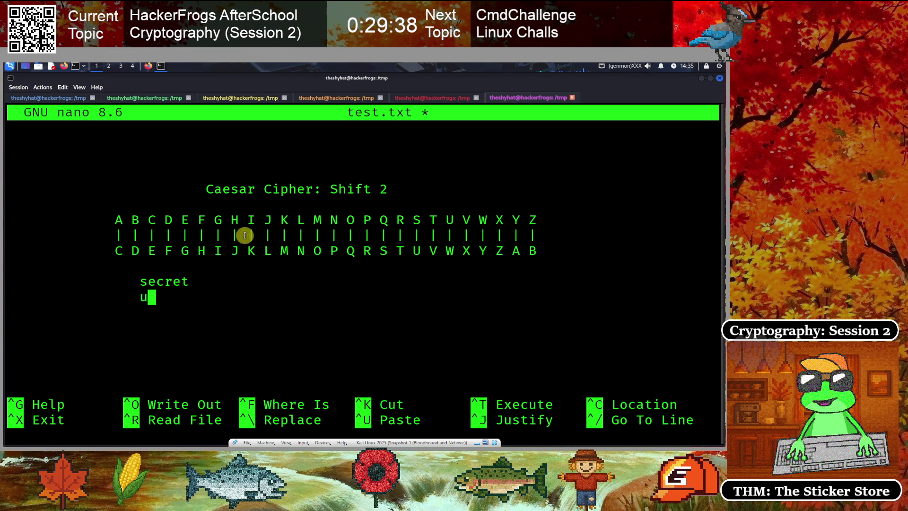
{"action": "type", "text": "g"}
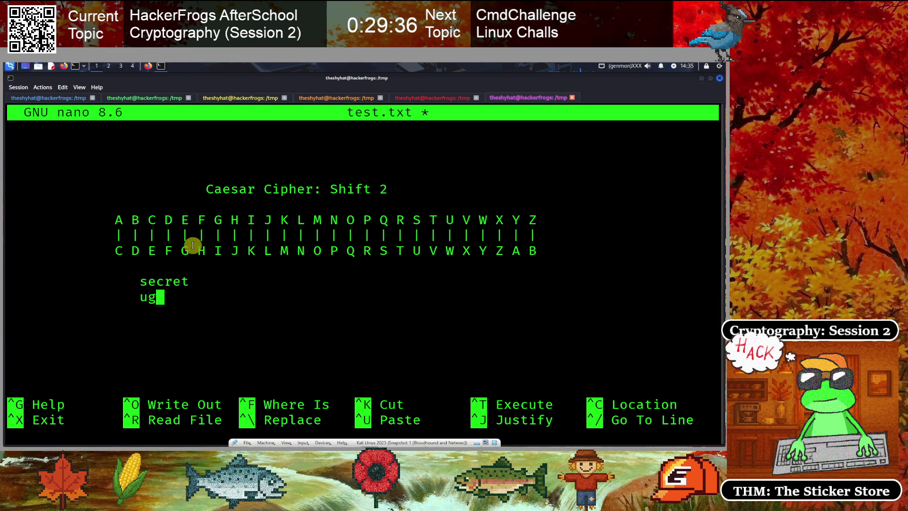
{"action": "type", "text": "e"}
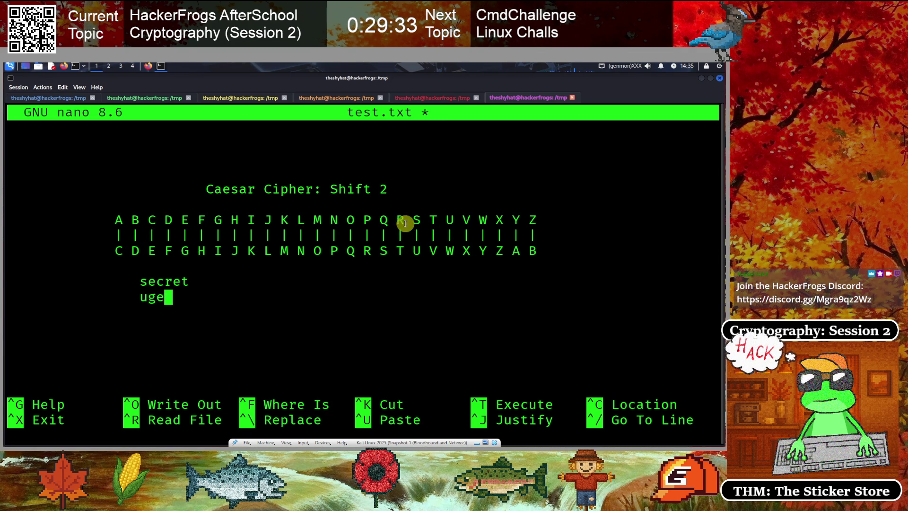
{"action": "type", "text": "tg"}
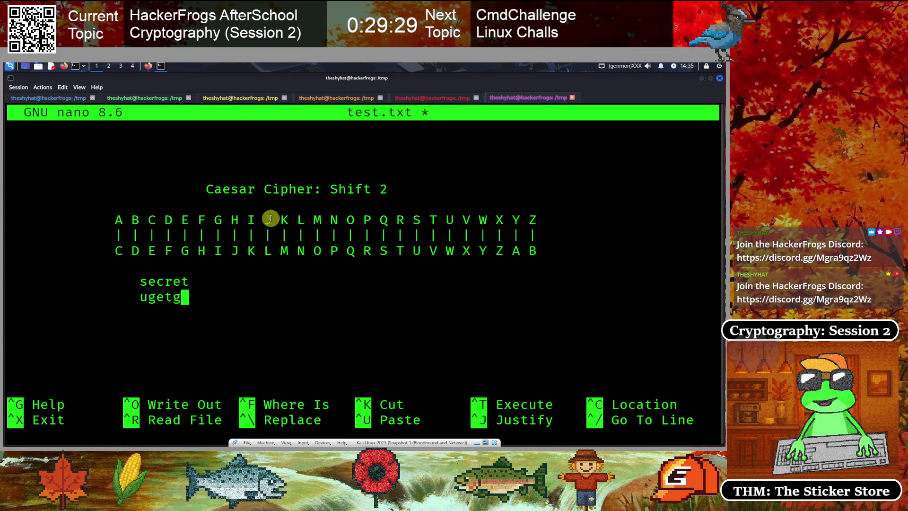
{"action": "type", "text": "v"}
{"action": "key", "text": "Return"}
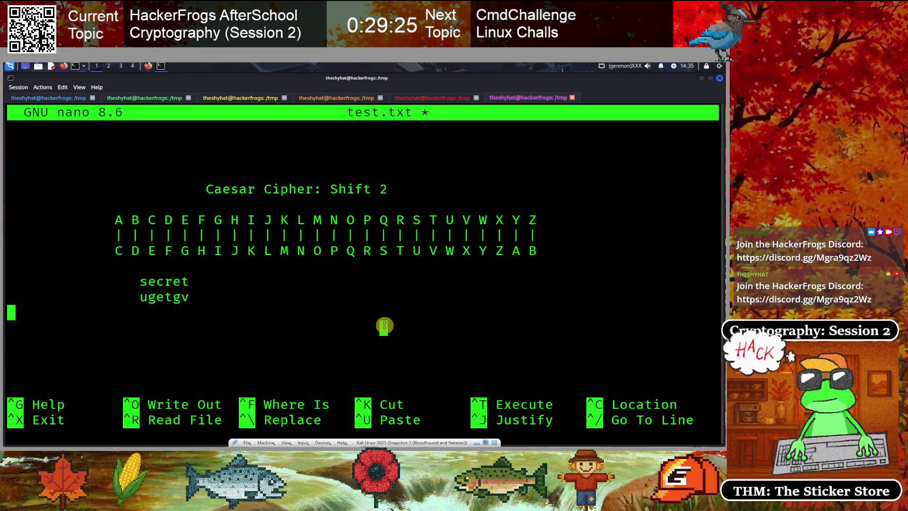
- Copy 'ugetgv' and switch to dCode's ROT Cipher page in Firefox
{"action": "left_click_drag", "start_coordinate": [140, 295], "coordinate": [189, 296]}
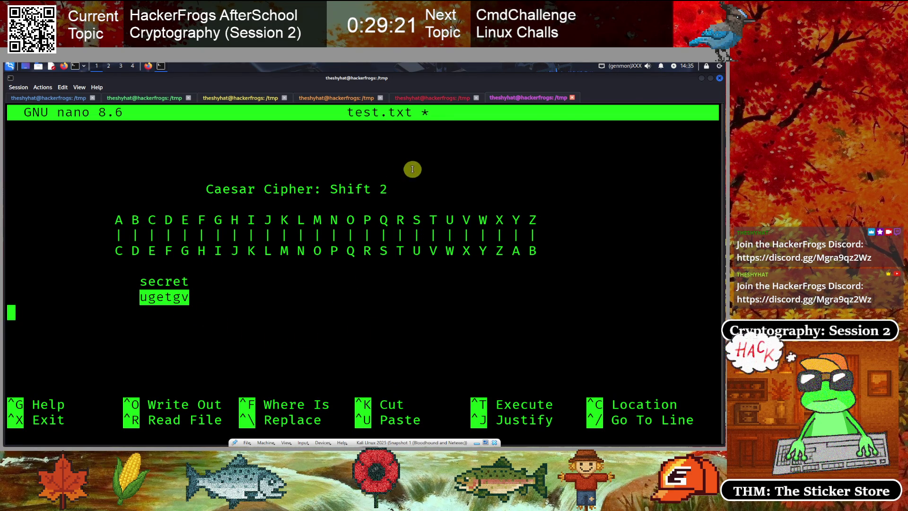
{"action": "right_click", "coordinate": [170, 296]}
{"action": "left_click", "coordinate": [185, 300]}
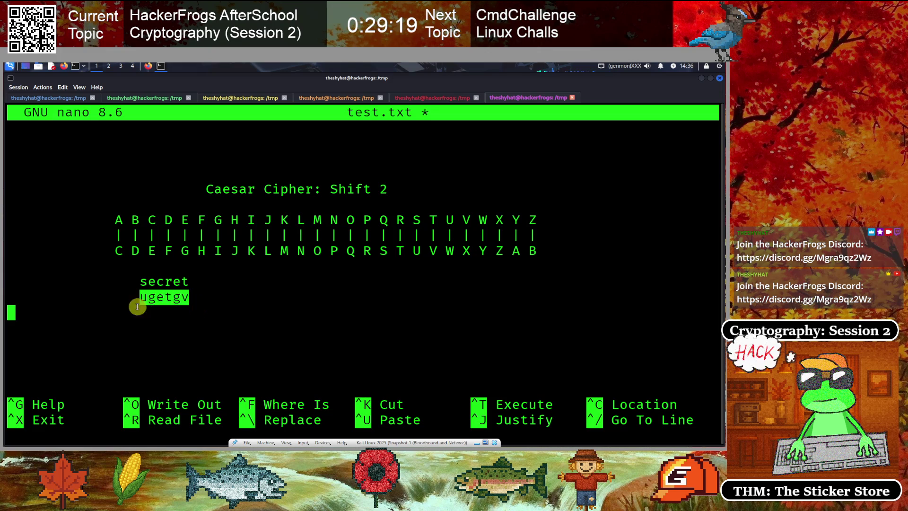
{"action": "left_click", "coordinate": [175, 312]}
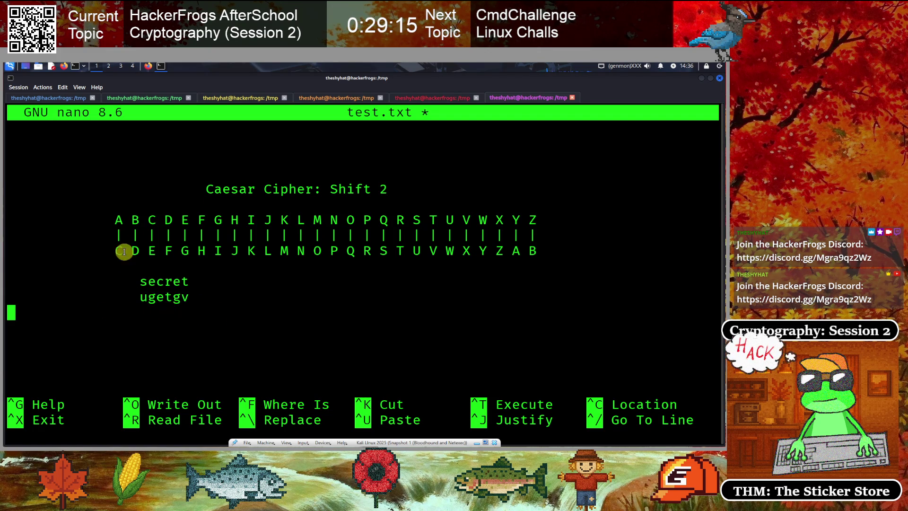
{"action": "left_click", "coordinate": [147, 65]}
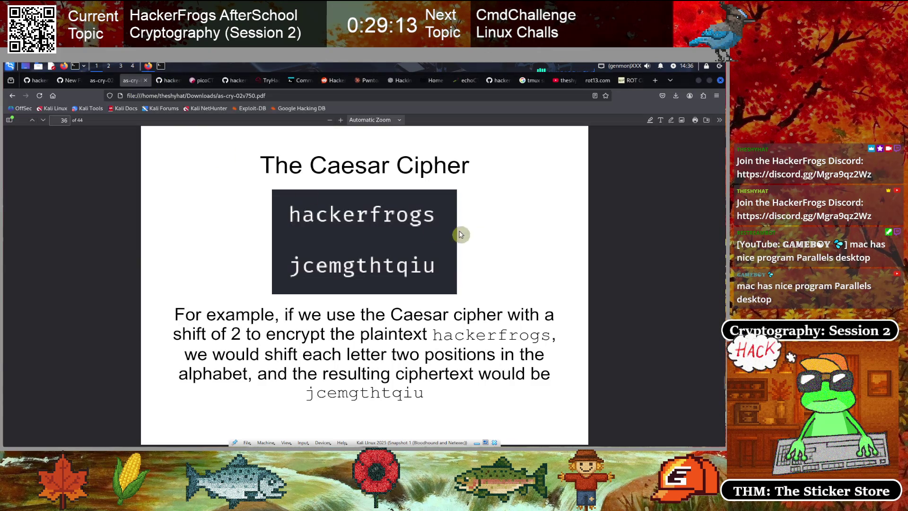
{"action": "left_click", "coordinate": [627, 86]}
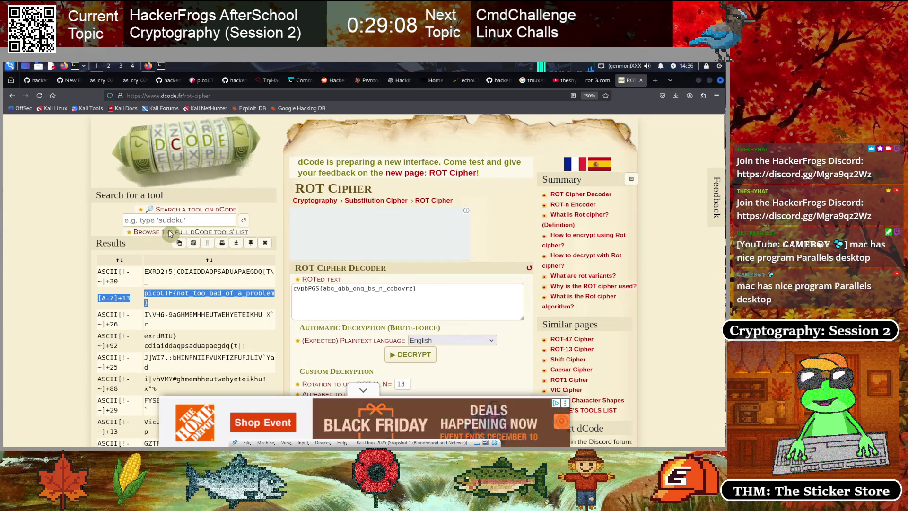
- Brute-force decrypt 'ugetgv' on dCode's ROT Cipher page
{"action": "left_click", "coordinate": [371, 295]}
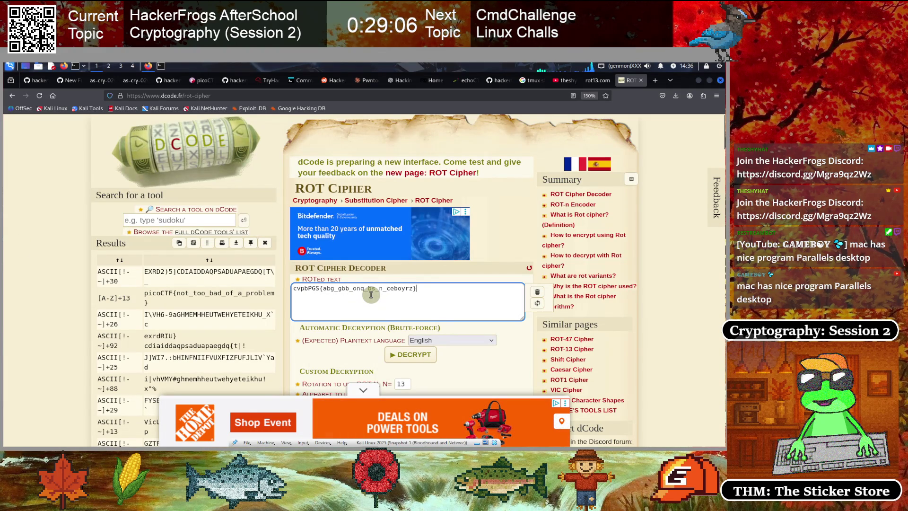
{"action": "key", "text": "ctrl+a"}
{"action": "type", "text": "ugetgv"}
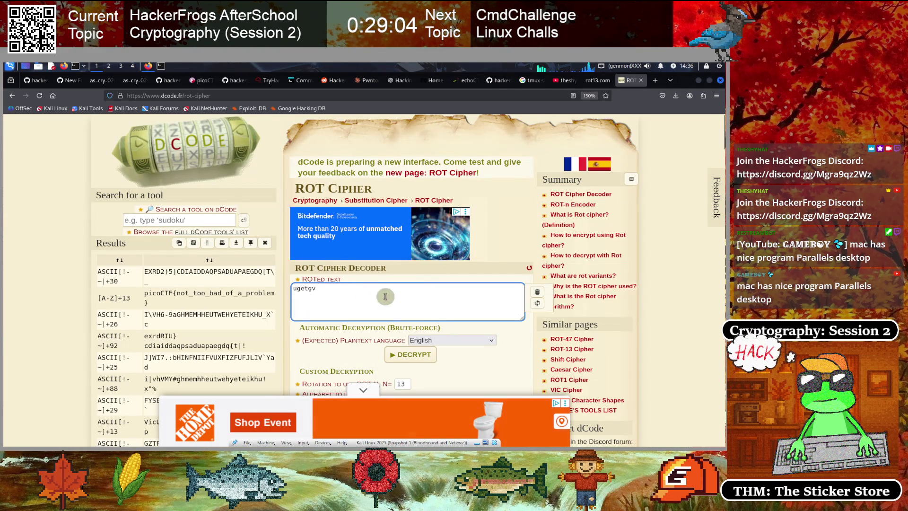
{"action": "left_click", "coordinate": [411, 356]}
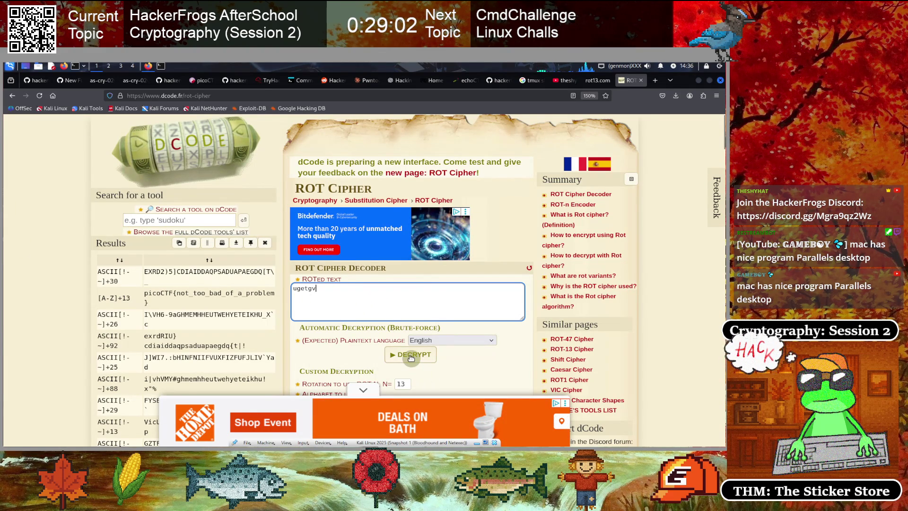
{"action": "scroll", "coordinate": [240, 248], "scroll_direction": "down", "scroll_amount": 2}
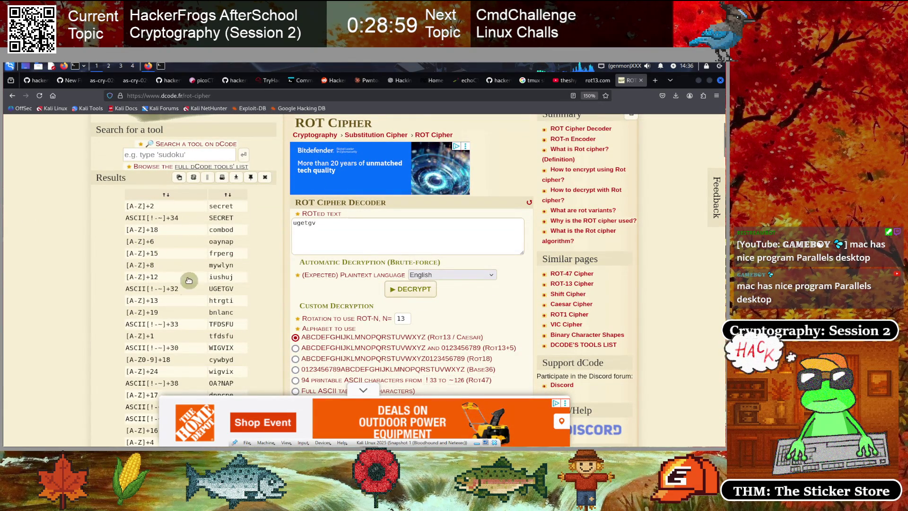
{"action": "scroll", "coordinate": [171, 254], "scroll_direction": "down", "scroll_amount": 4}
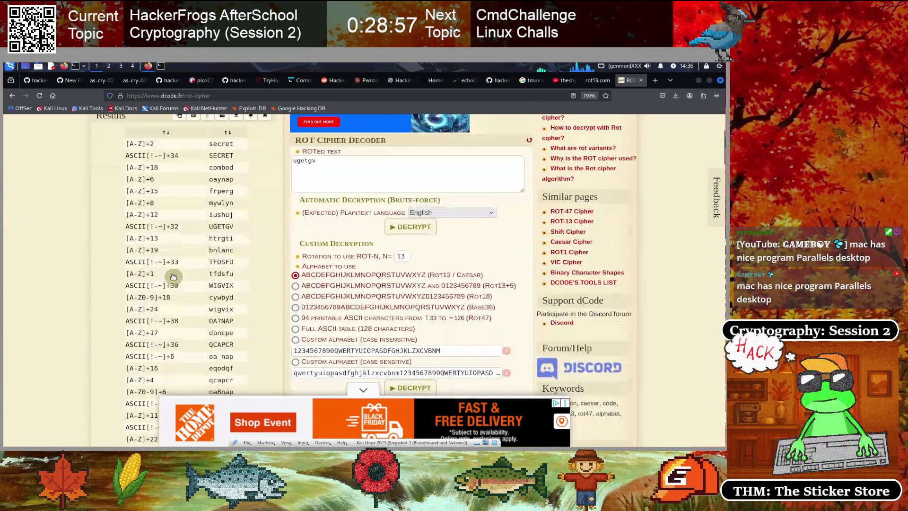
{"action": "scroll", "coordinate": [175, 284], "scroll_direction": "up", "scroll_amount": 5}
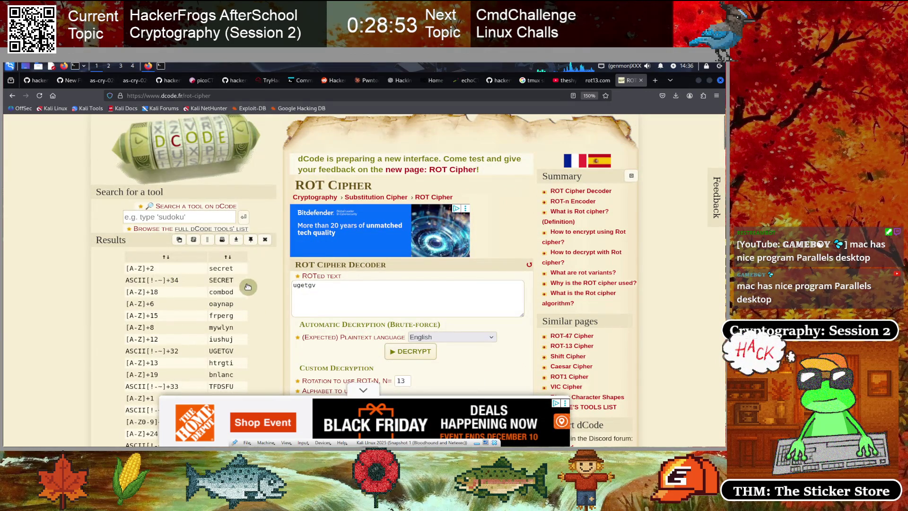
- Highlight the '[A-Z]+2 secret' result and compare it with the nano notes
{"action": "double_click", "coordinate": [221, 268]}
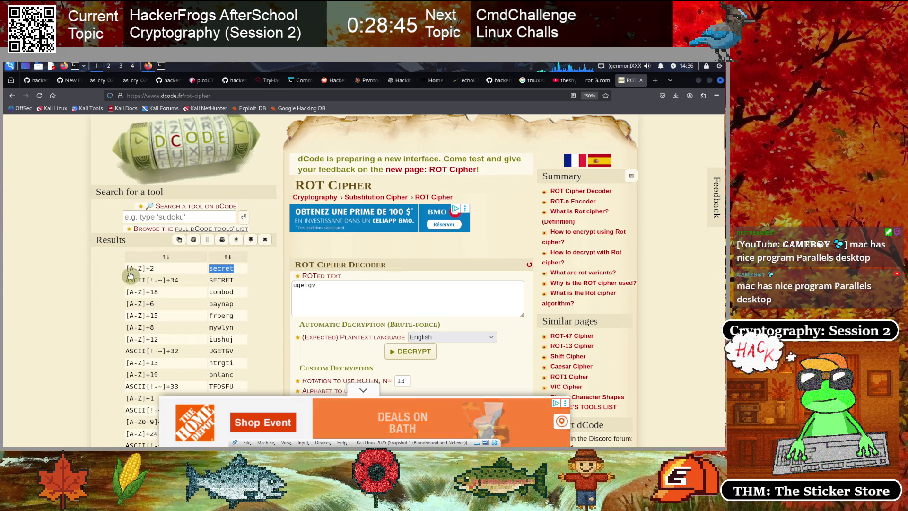
{"action": "left_click_drag", "start_coordinate": [246, 270], "coordinate": [112, 270]}
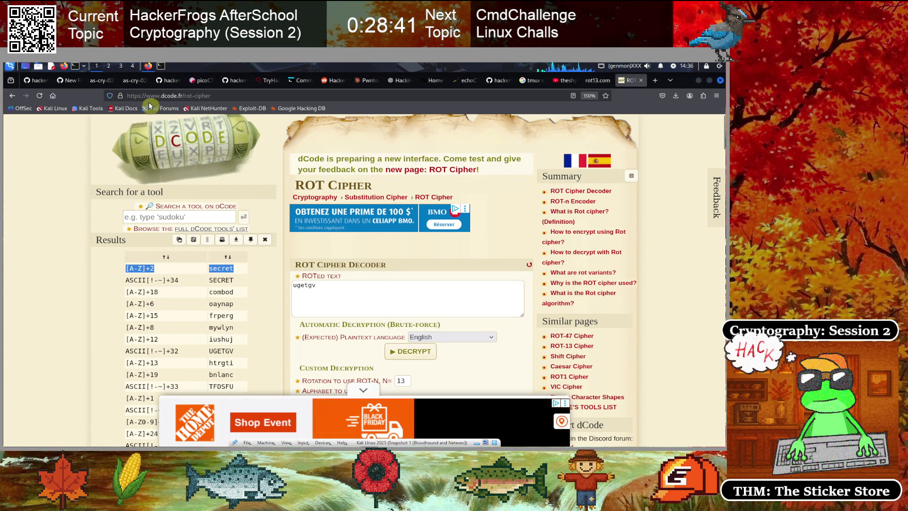
{"action": "left_click", "coordinate": [160, 66]}
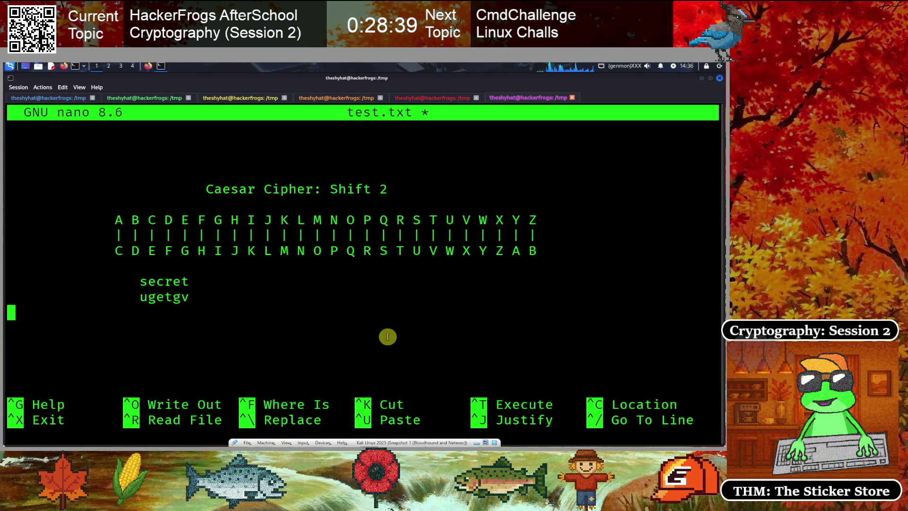
{"action": "key", "text": "Up"}
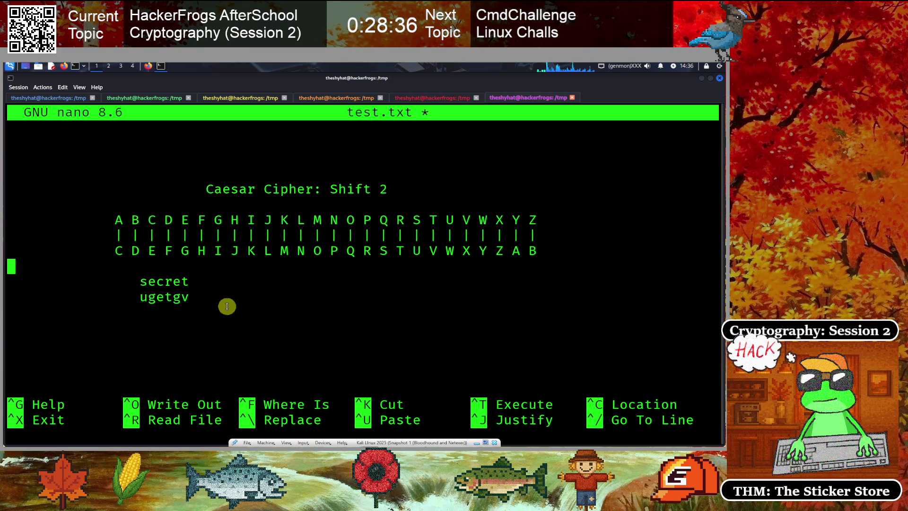
{"action": "left_click", "coordinate": [148, 65]}
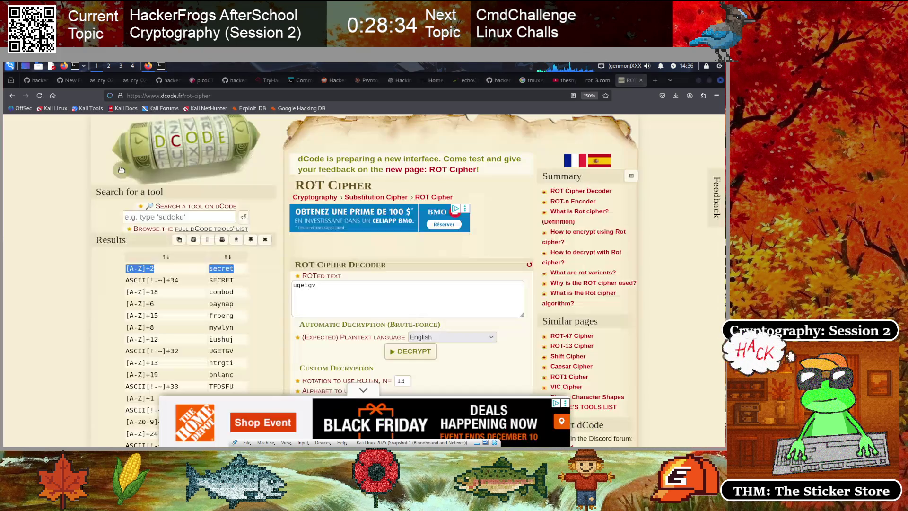
{"action": "left_click", "coordinate": [133, 81]}
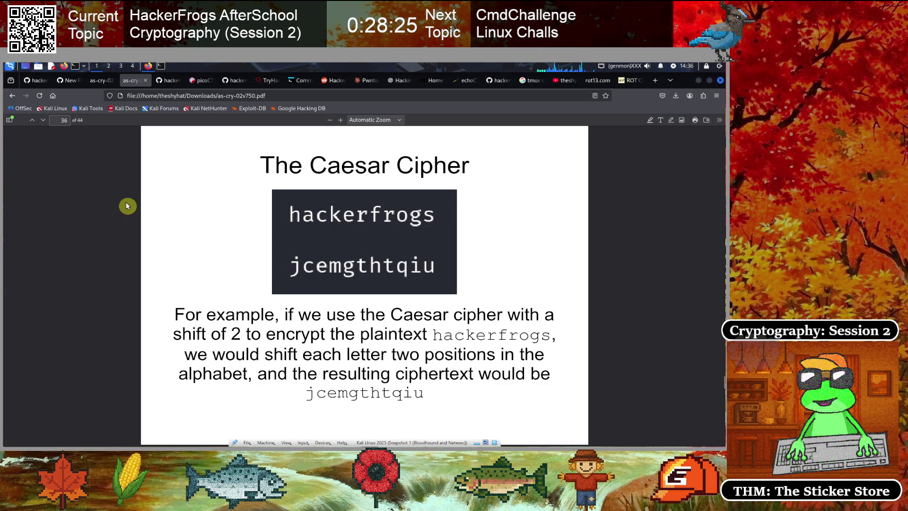
- Advance the lecture slides to slide 38, 'PicoCTF - Rotation'
{"action": "key", "text": "Right"}
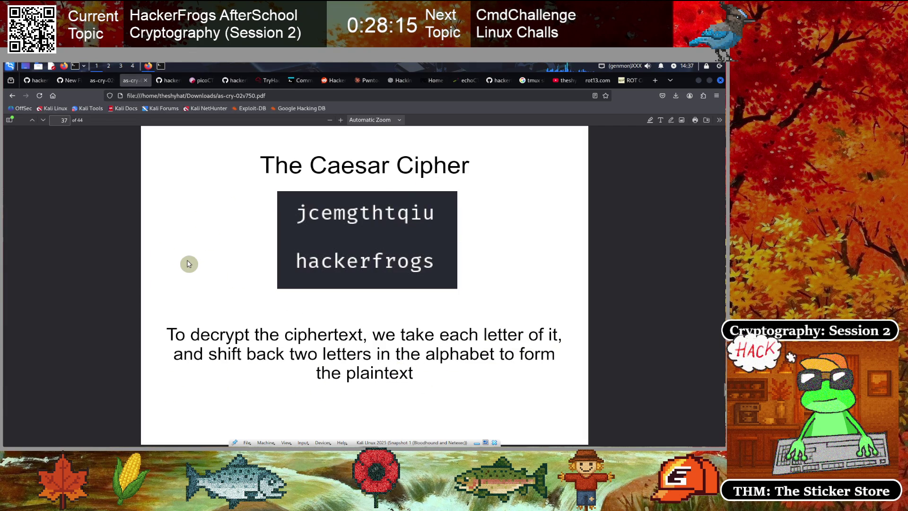
{"action": "key", "text": "Right"}
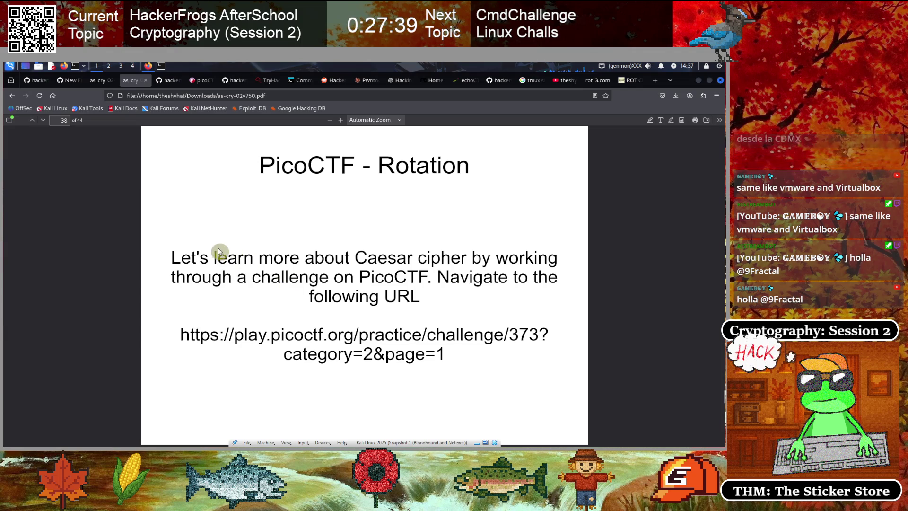
- Find the Challenge 2: PicoCTF Rotation section and its challenge 373 link in the GitHub notes
{"action": "left_click", "coordinate": [169, 85]}
{"action": "scroll", "coordinate": [267, 268], "scroll_direction": "down", "scroll_amount": 5}
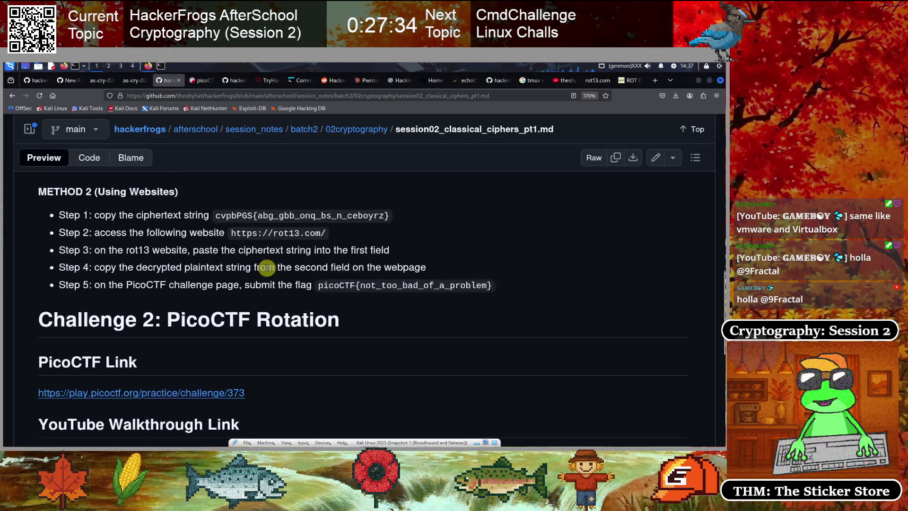
{"action": "scroll", "coordinate": [267, 269], "scroll_direction": "down", "scroll_amount": 3}
{"action": "left_click_drag", "start_coordinate": [247, 296], "coordinate": [41, 298]}
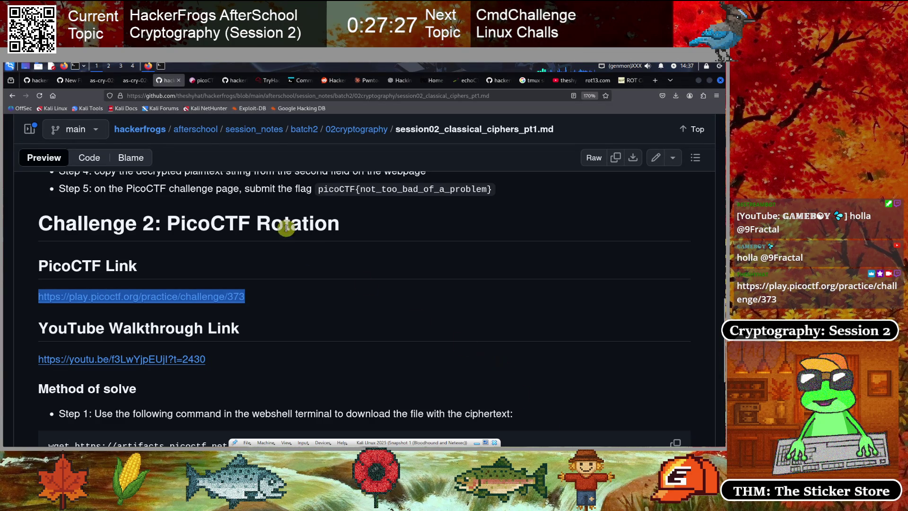
{"action": "left_click", "coordinate": [26, 264]}
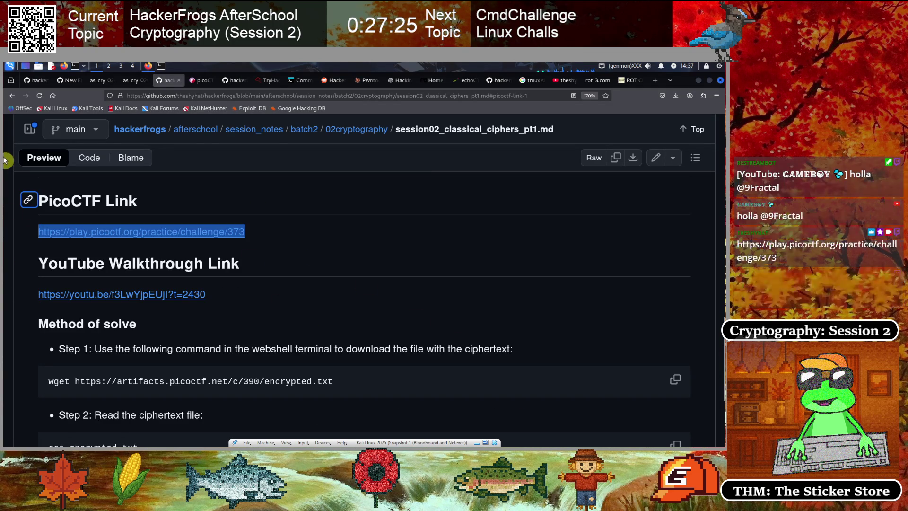
{"action": "left_click", "coordinate": [12, 97]}
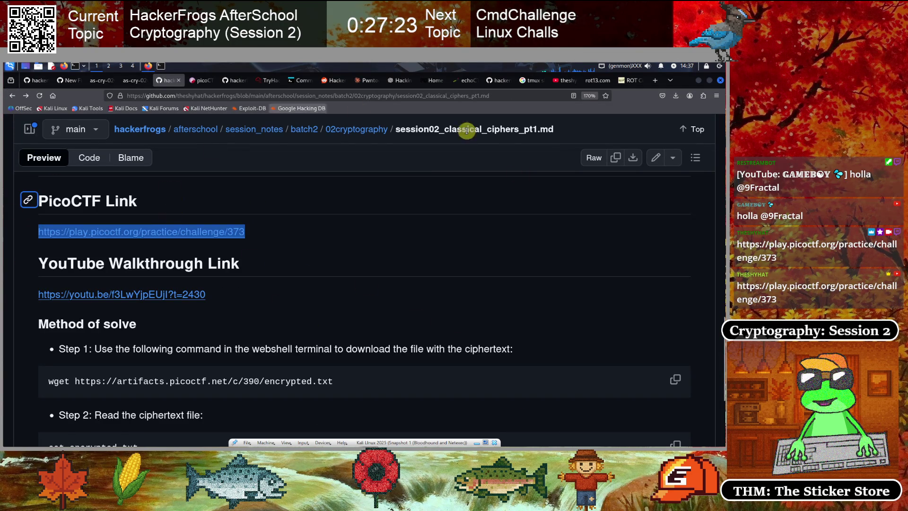
{"action": "left_click", "coordinate": [201, 81]}
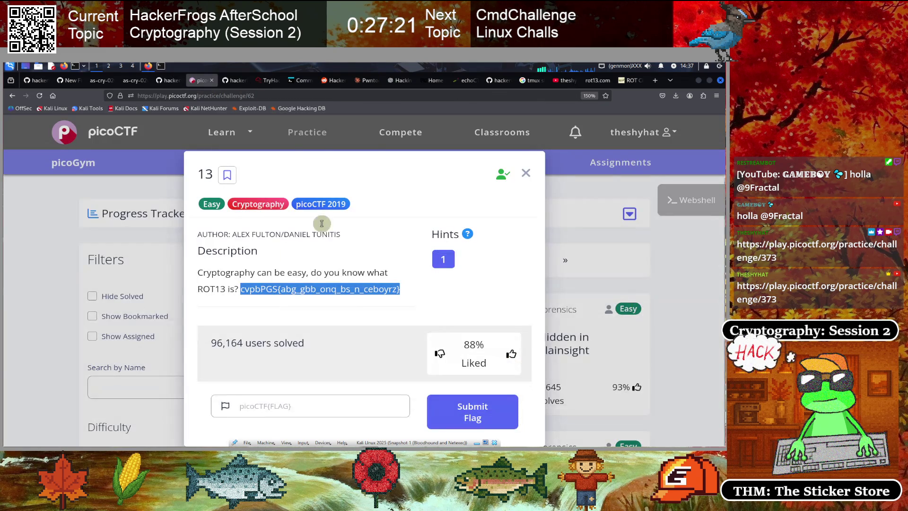
- Close the ROT13 challenge, load challenge 373 from the pasted link, then close it
{"action": "left_click", "coordinate": [526, 173]}
{"action": "left_click", "coordinate": [234, 96]}
{"action": "key", "text": "ctrl+v"}
{"action": "key", "text": "Return"}
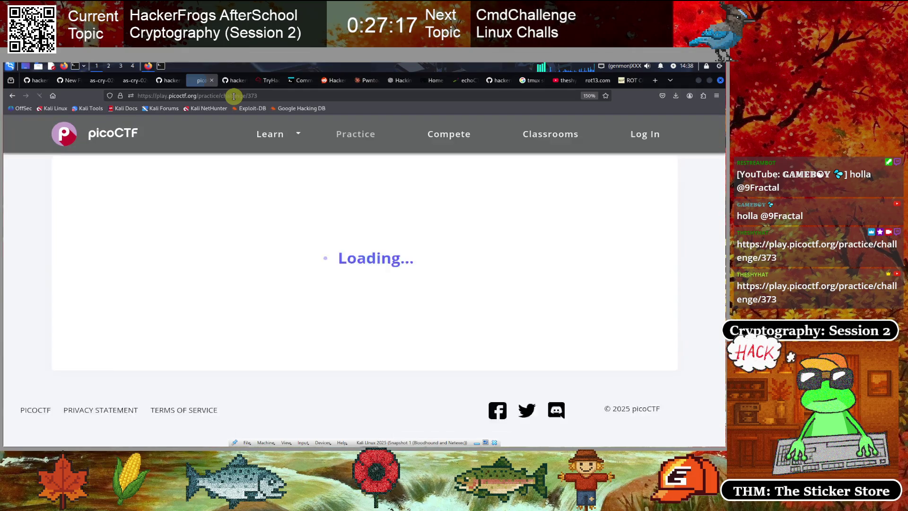
{"action": "scroll", "coordinate": [414, 249], "scroll_direction": "down", "scroll_amount": 3}
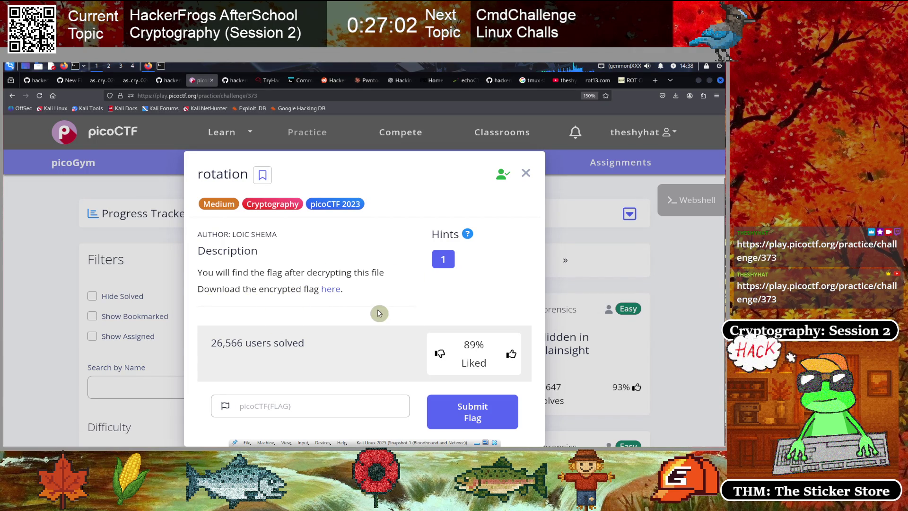
{"action": "left_click", "coordinate": [525, 177]}
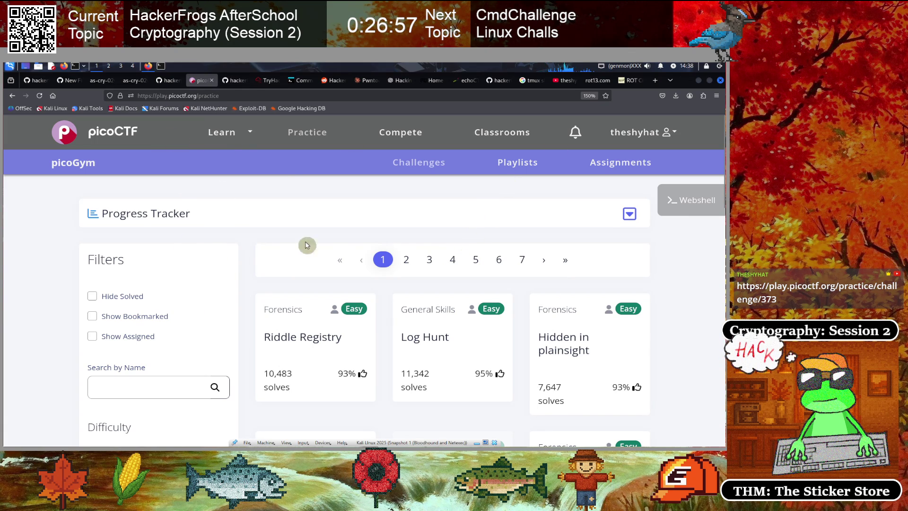
- Launch the picoCTF webshell and pop it out into its own page
{"action": "left_click", "coordinate": [697, 200]}
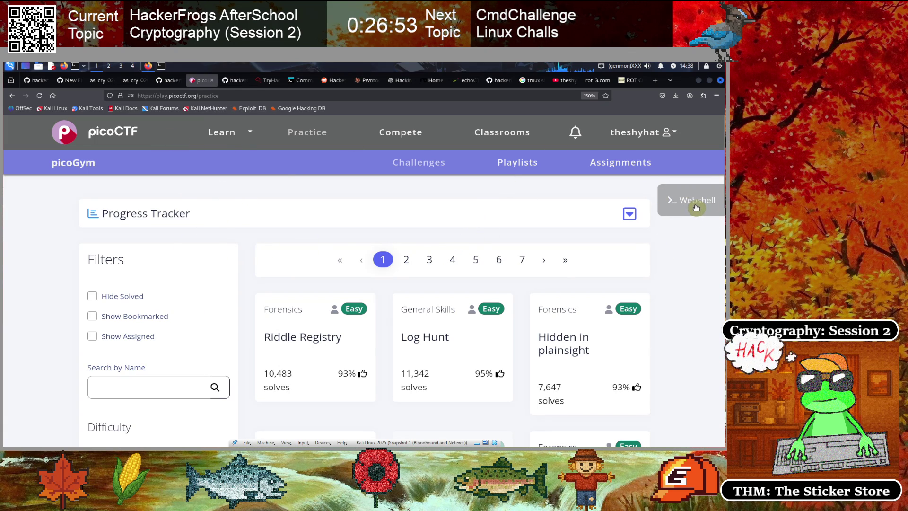
{"action": "left_click", "coordinate": [696, 207]}
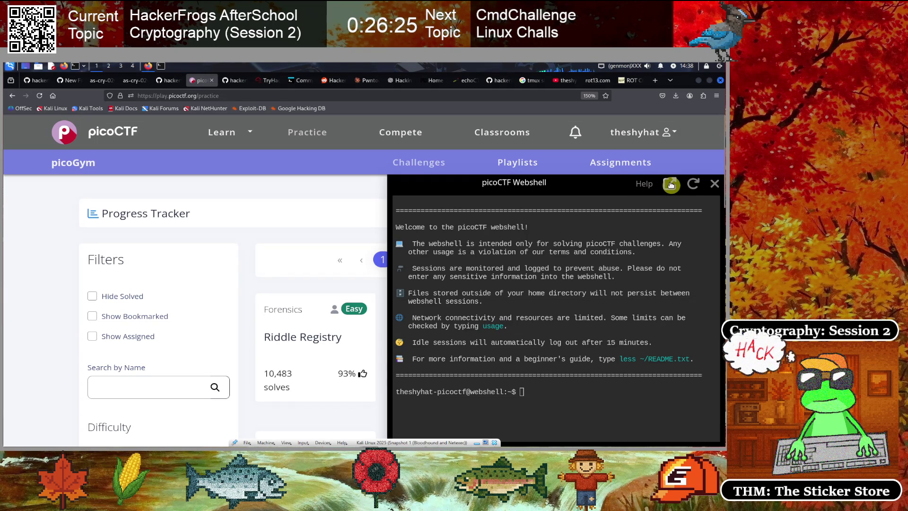
{"action": "left_click", "coordinate": [671, 185]}
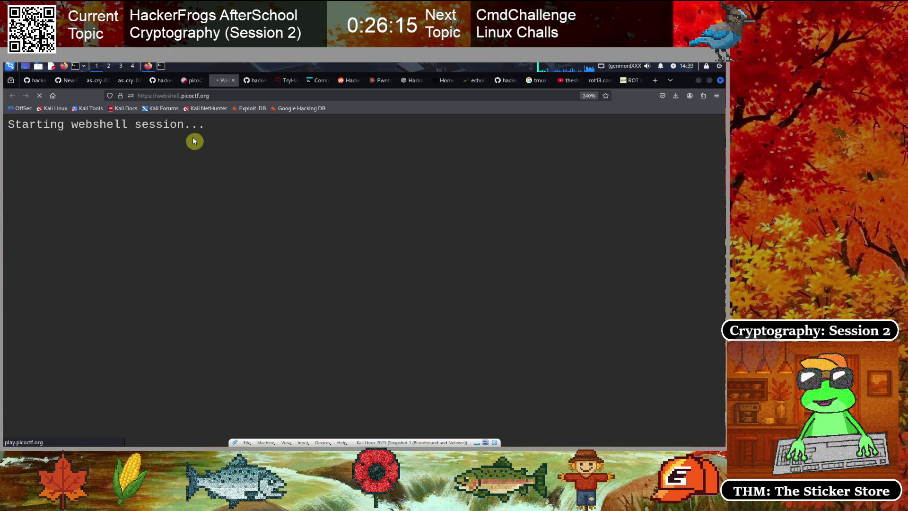
{"action": "left_click", "coordinate": [219, 97]}
- Close the stalled webshell page to return to the practice list
{"action": "left_click", "coordinate": [29, 297]}
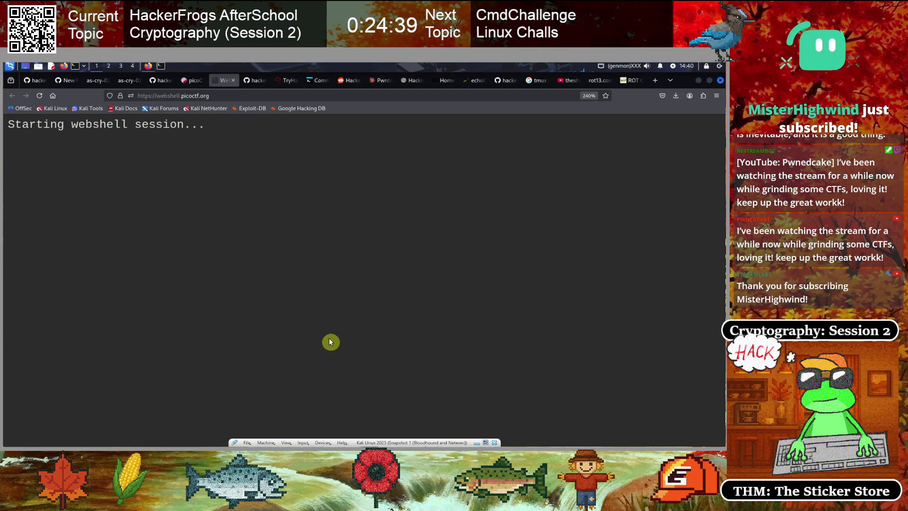
{"action": "left_click", "coordinate": [233, 80]}
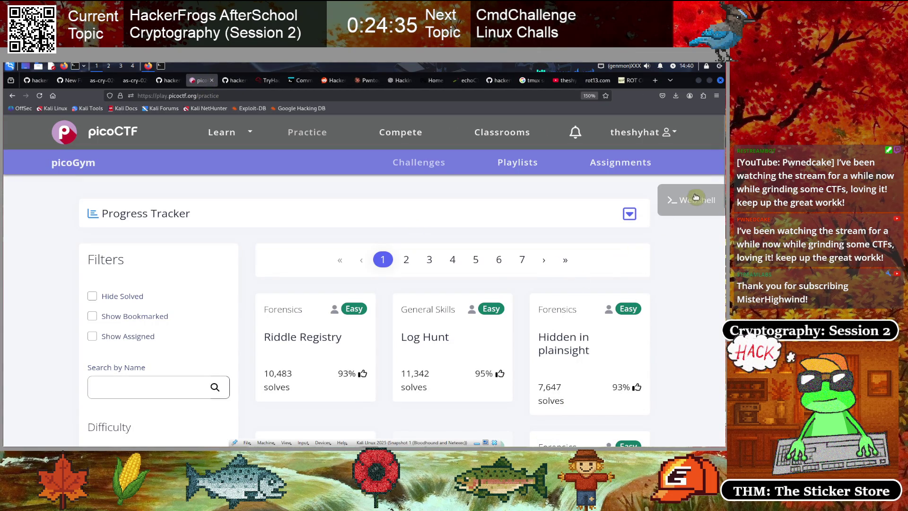
- Reopen the popped-out webshell, clear the screen and list the home directory
{"action": "left_click", "coordinate": [683, 200]}
{"action": "left_click", "coordinate": [670, 183]}
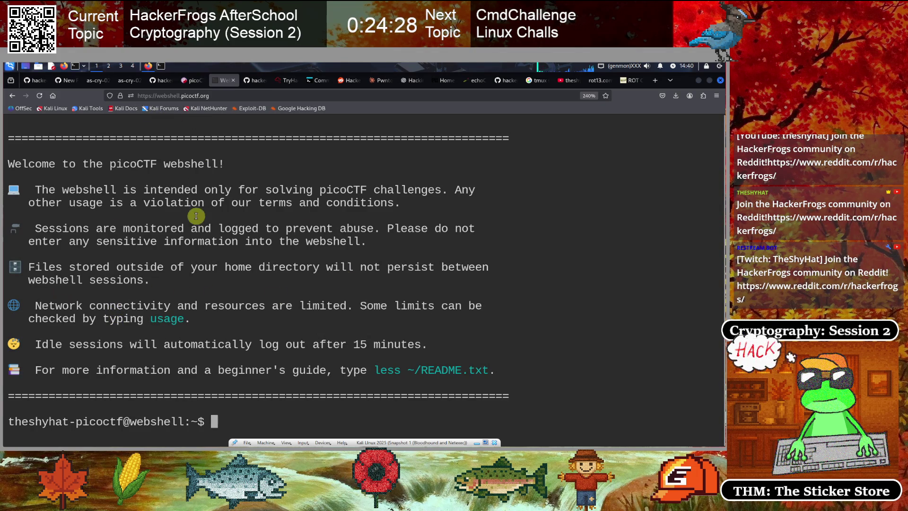
{"action": "type", "text": "clear"}
{"action": "key", "text": "Return"}
{"action": "type", "text": "ls"}
{"action": "key", "text": "Return"}
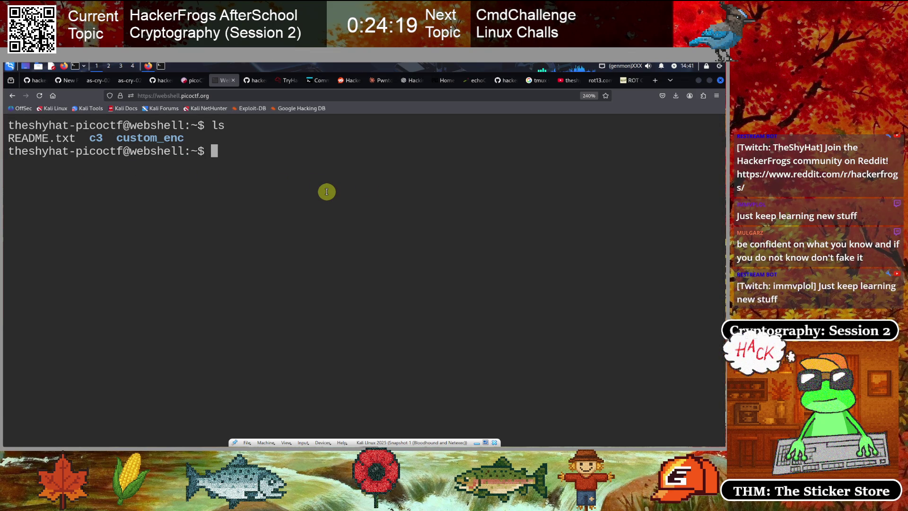
- Create a 'rotation' directory with mkdir and cd into it
{"action": "type", "text": "mkdir rotation"}
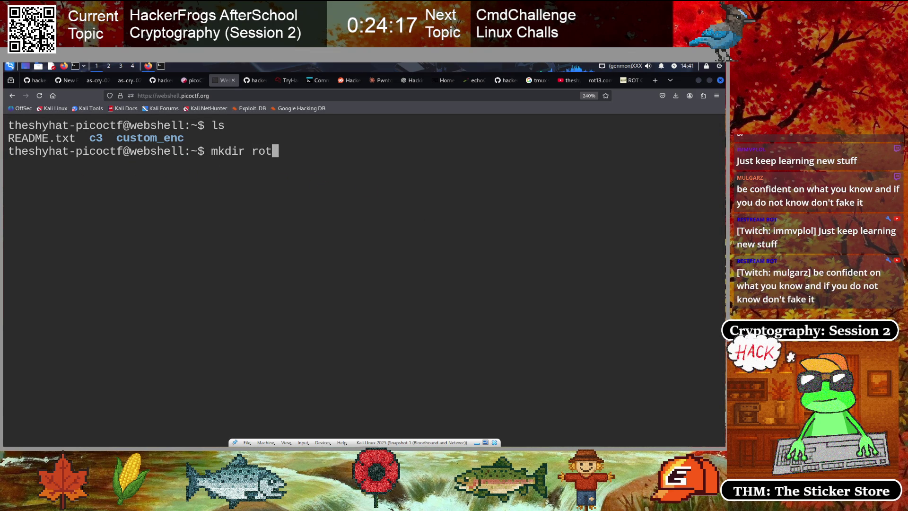
{"action": "key", "text": "Return"}
{"action": "type", "text": "cd rotation"}
{"action": "key", "text": "Return"}
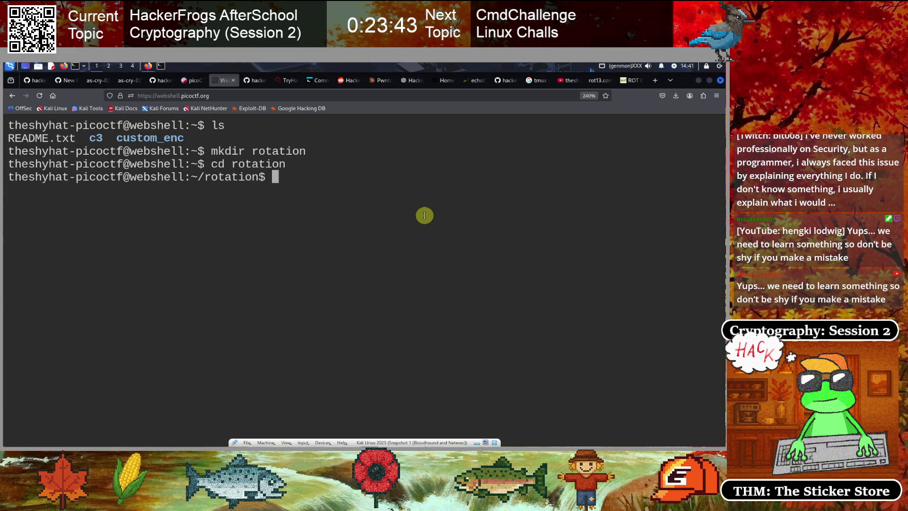
{"action": "left_click", "coordinate": [380, 81]}
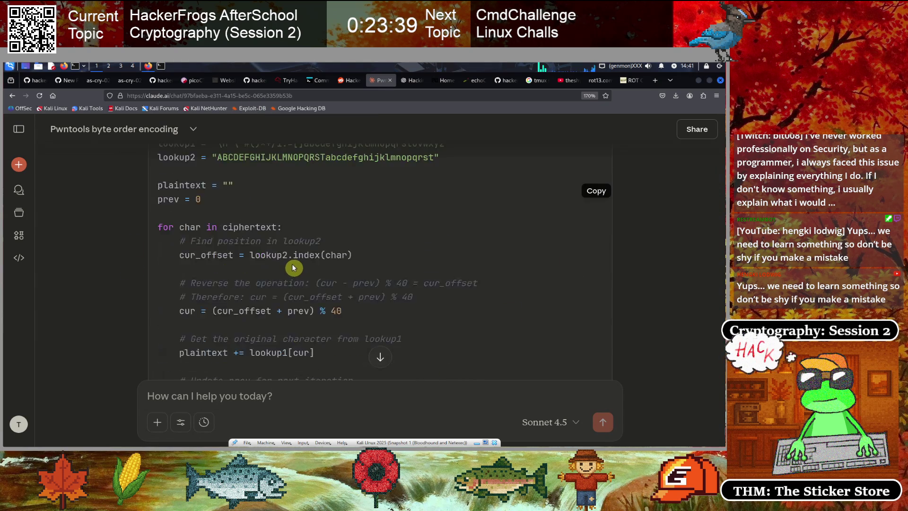
- Read to the end of Claude's Pwntools byte-order decryption answer, then go to the tmux shortcuts results
{"action": "scroll", "coordinate": [354, 230], "scroll_direction": "down", "scroll_amount": 15}
{"action": "scroll", "coordinate": [332, 288], "scroll_direction": "down", "scroll_amount": 15}
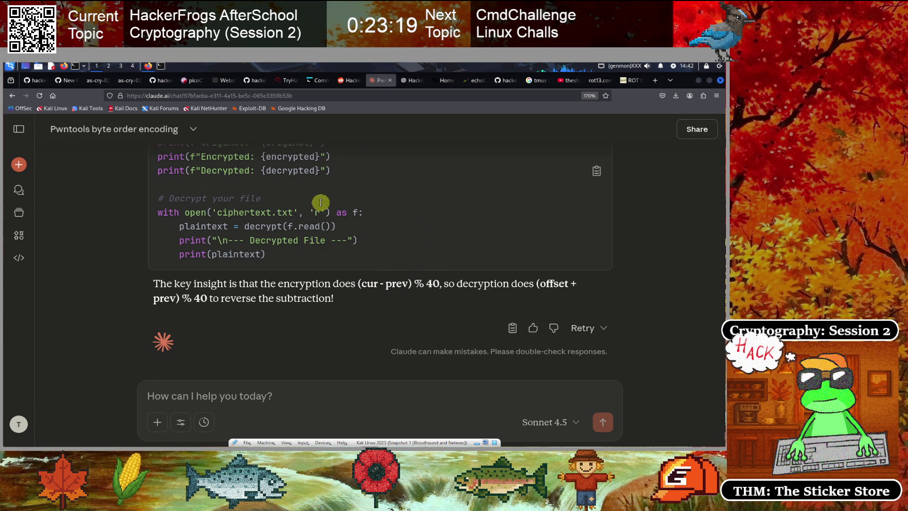
{"action": "left_click", "coordinate": [537, 81]}
- Scroll the tmux shortcuts results to the Window management commands list
{"action": "scroll", "coordinate": [282, 320], "scroll_direction": "up", "scroll_amount": 5}
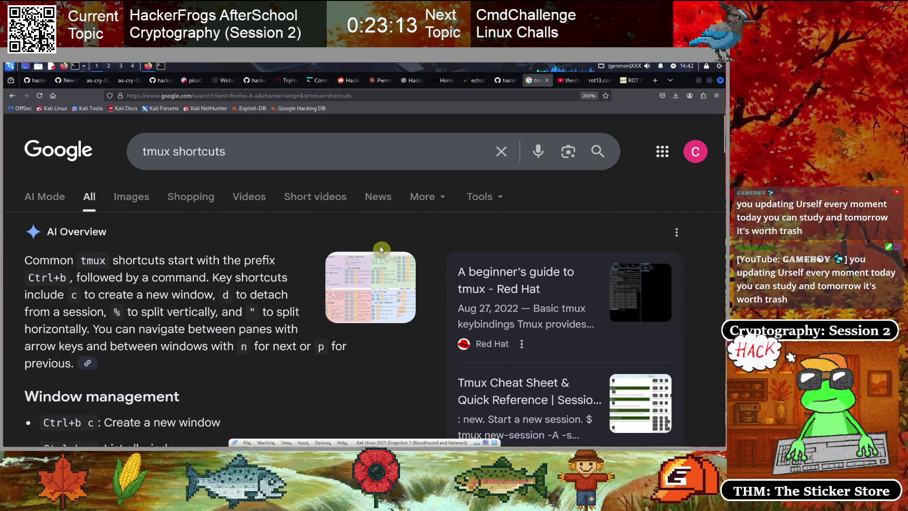
{"action": "scroll", "coordinate": [268, 314], "scroll_direction": "down", "scroll_amount": 3}
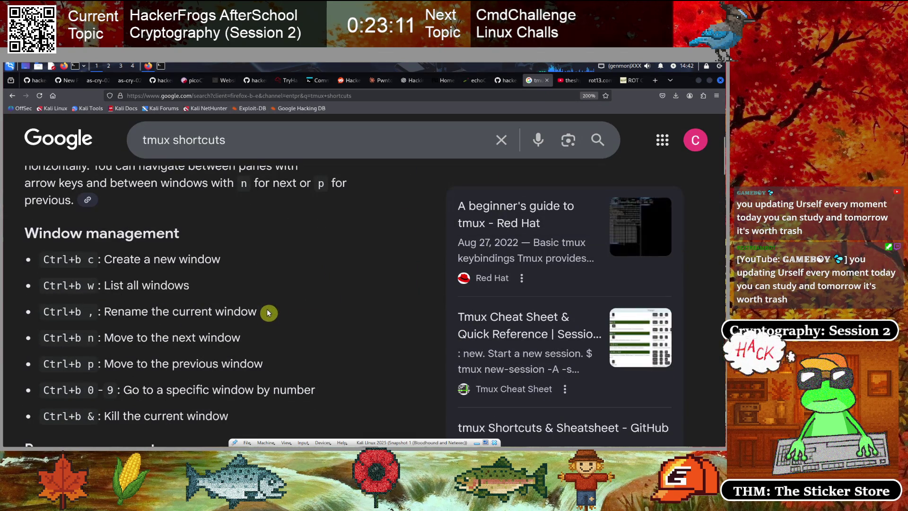
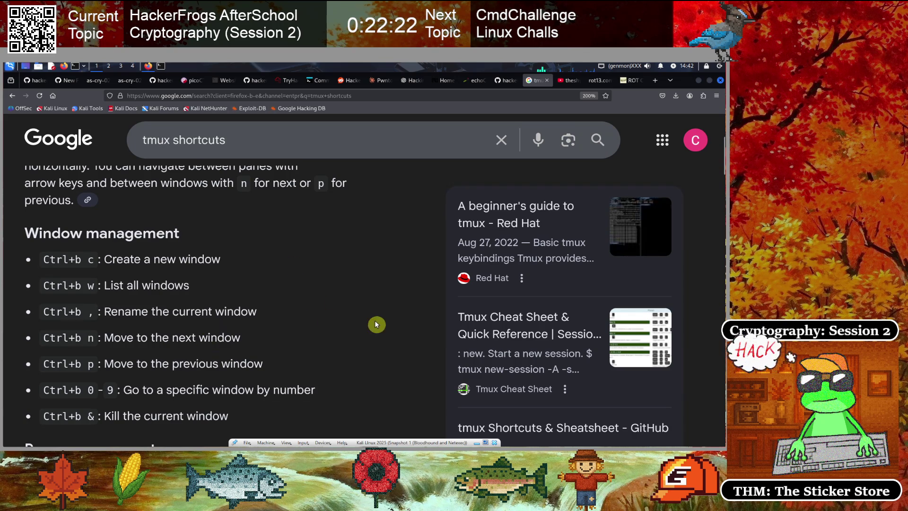
- Leave the tmux shortcuts results and return to the GitHub editor holding the new c3.md file
{"action": "scroll", "coordinate": [401, 308], "scroll_direction": "up", "scroll_amount": 2}
{"action": "scroll", "coordinate": [401, 310], "scroll_direction": "up", "scroll_amount": 1}
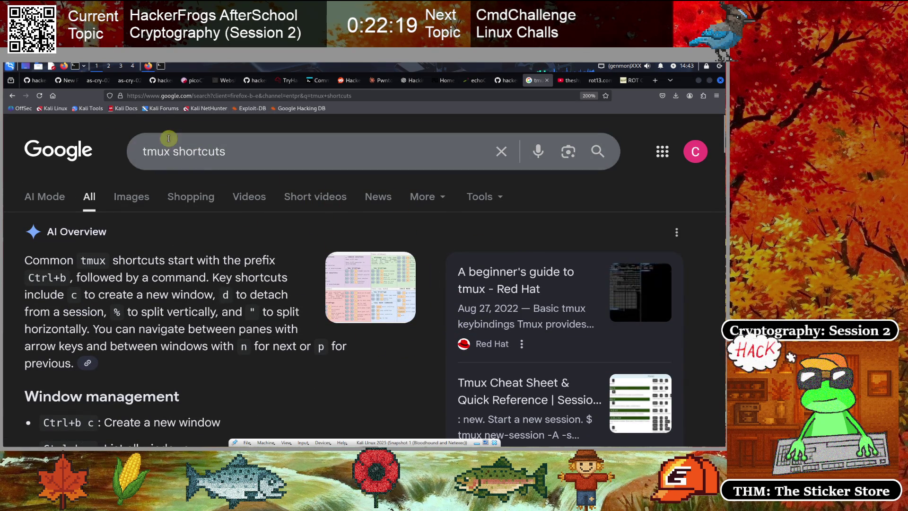
{"action": "left_click", "coordinate": [64, 82]}
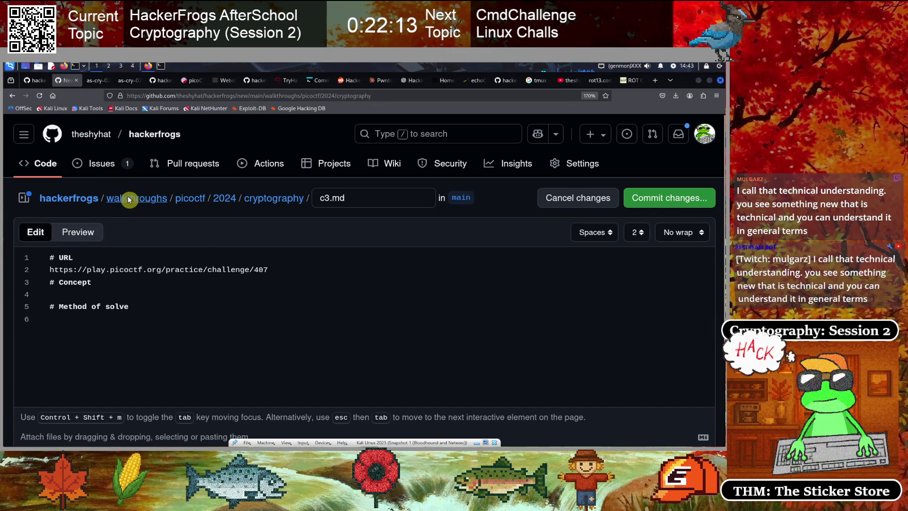
- Discard the unsaved c3.md edit, browse the walkthroughs folder, then bring up the PicoCTF - Rotation slide
{"action": "left_click", "coordinate": [128, 199]}
{"action": "left_click", "coordinate": [443, 294]}
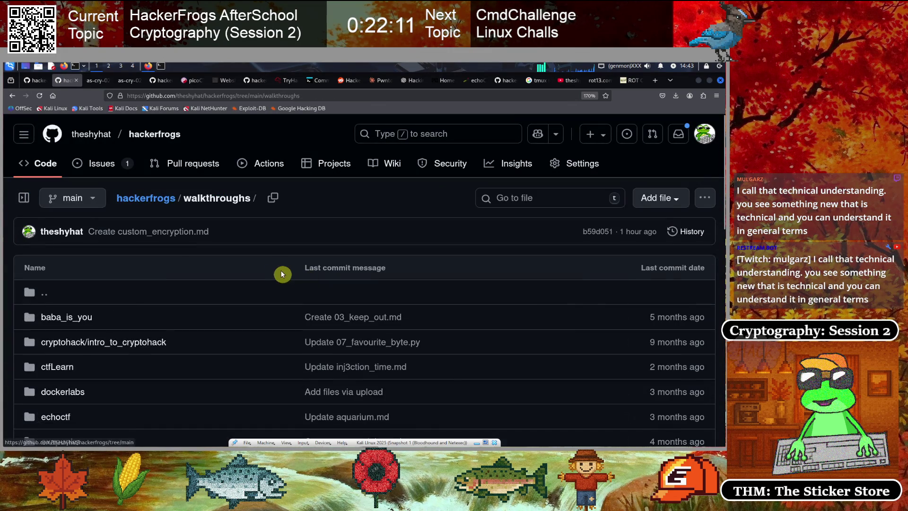
{"action": "scroll", "coordinate": [160, 311], "scroll_direction": "down", "scroll_amount": 3}
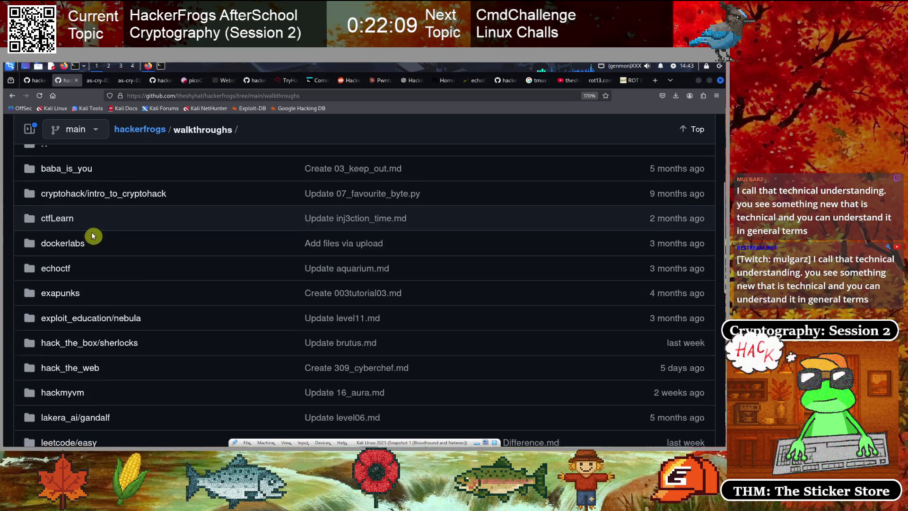
{"action": "scroll", "coordinate": [93, 236], "scroll_direction": "down", "scroll_amount": 1}
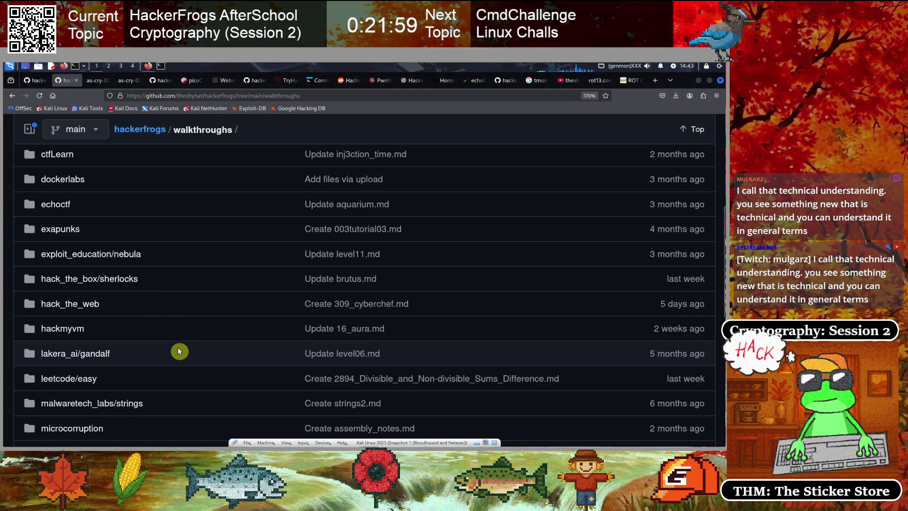
{"action": "scroll", "coordinate": [179, 351], "scroll_direction": "up", "scroll_amount": 4}
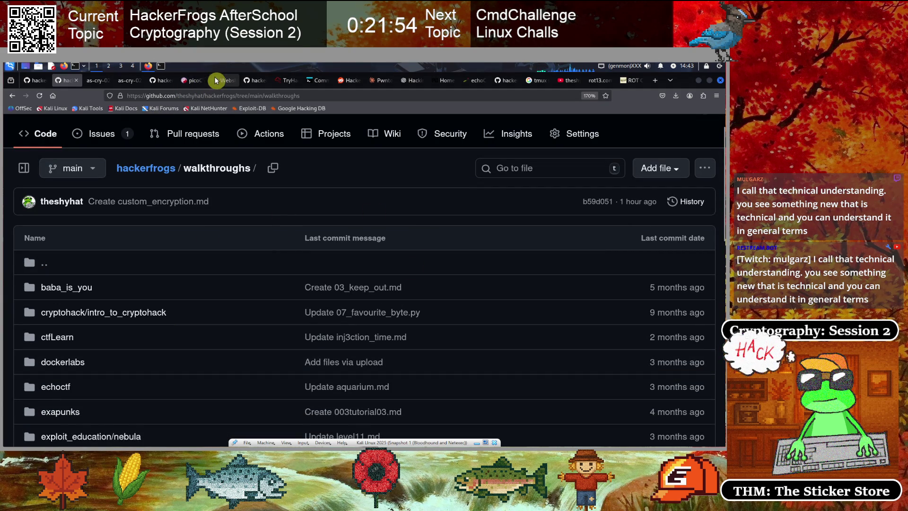
{"action": "left_click", "coordinate": [136, 84]}
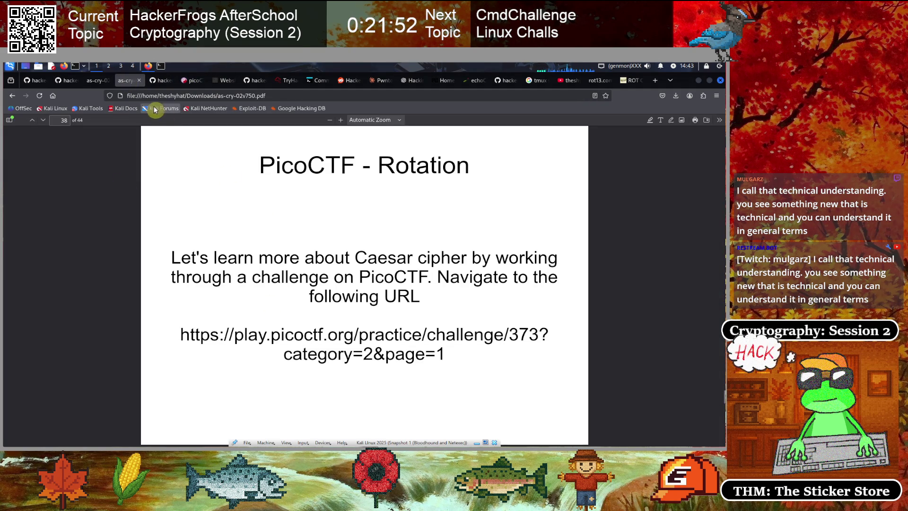
- Switch to the picoCTF webshell terminal sitting in the rotation folder
{"action": "left_click", "coordinate": [221, 81]}
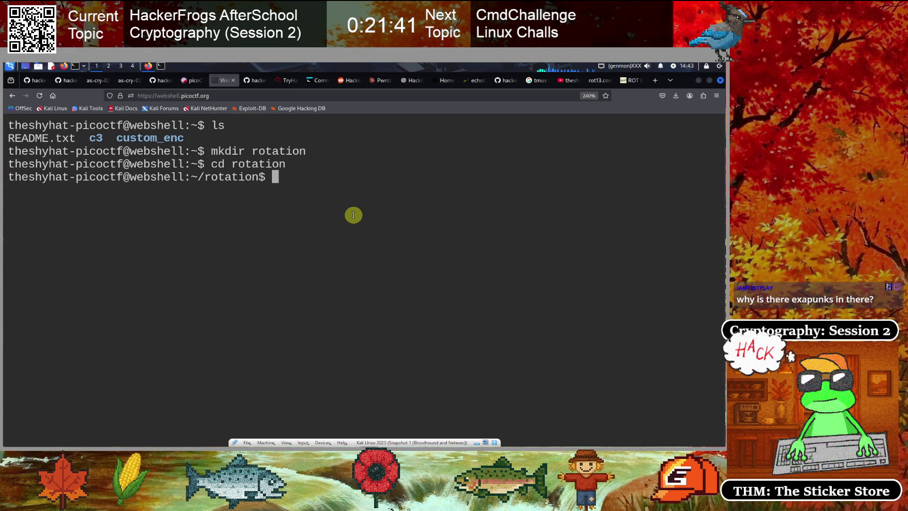
{"action": "type", "text": "ls"}
- List the empty rotation folder, then go to the picoGym practice challenges page
{"action": "key", "text": "Return"}
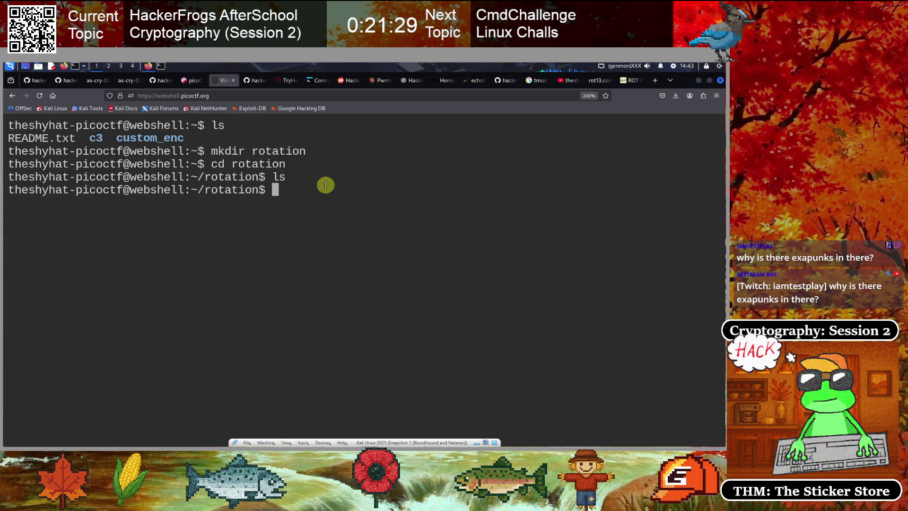
{"action": "left_click", "coordinate": [192, 81]}
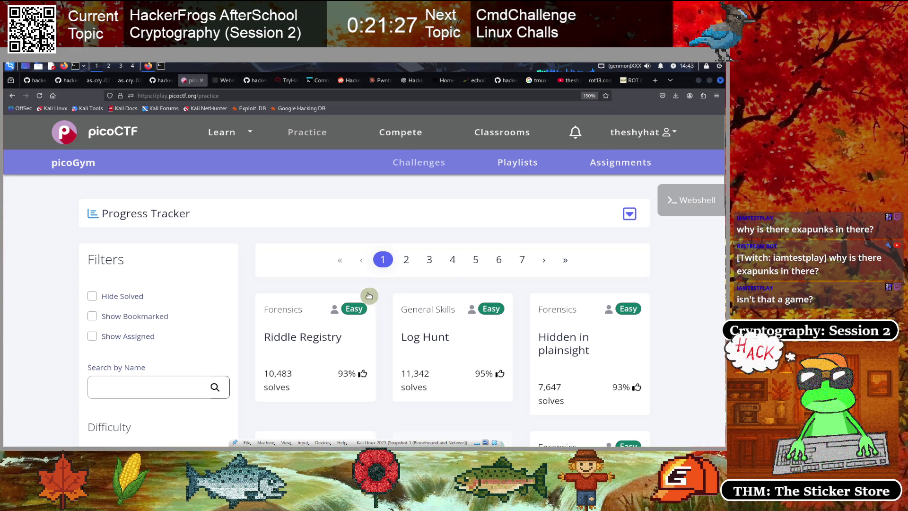
- Search challenges by name for 'rotat' and open the rotation challenge
{"action": "type", "text": "ra"}
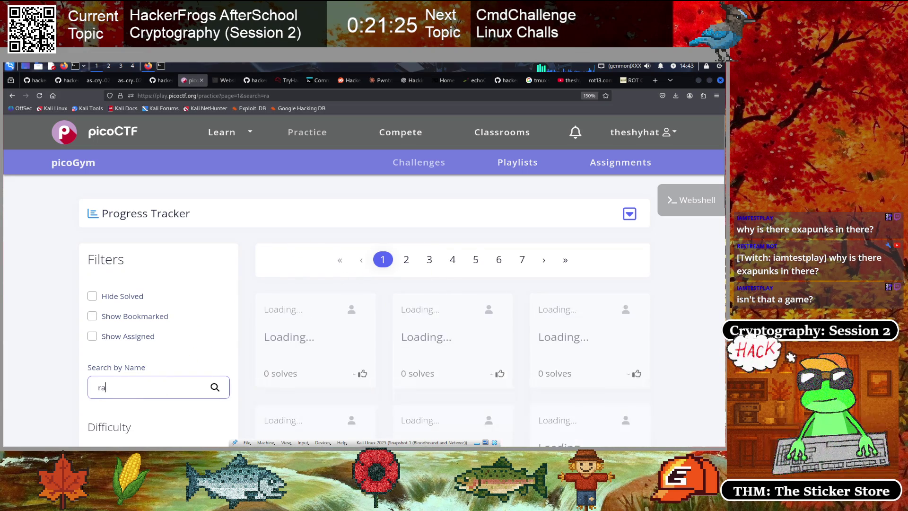
{"action": "key", "text": "BackSpace"}
{"action": "type", "text": "otat"}
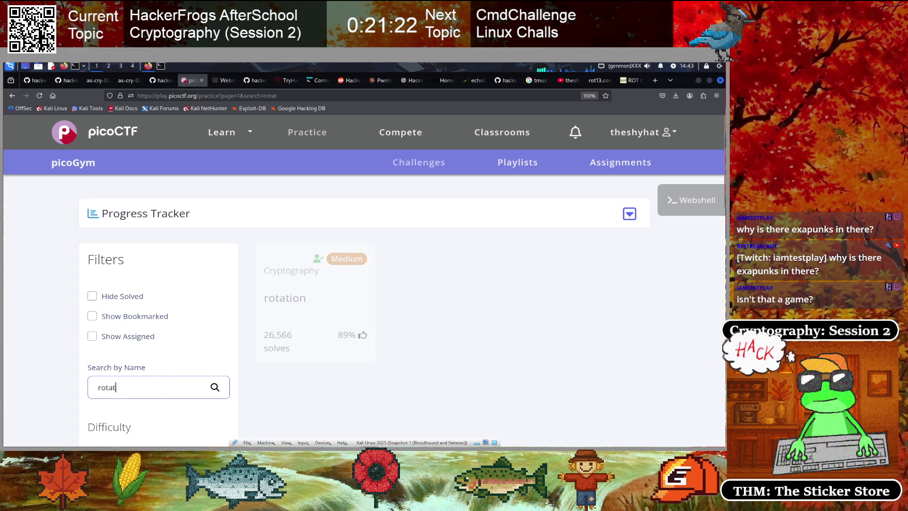
{"action": "left_click", "coordinate": [272, 303]}
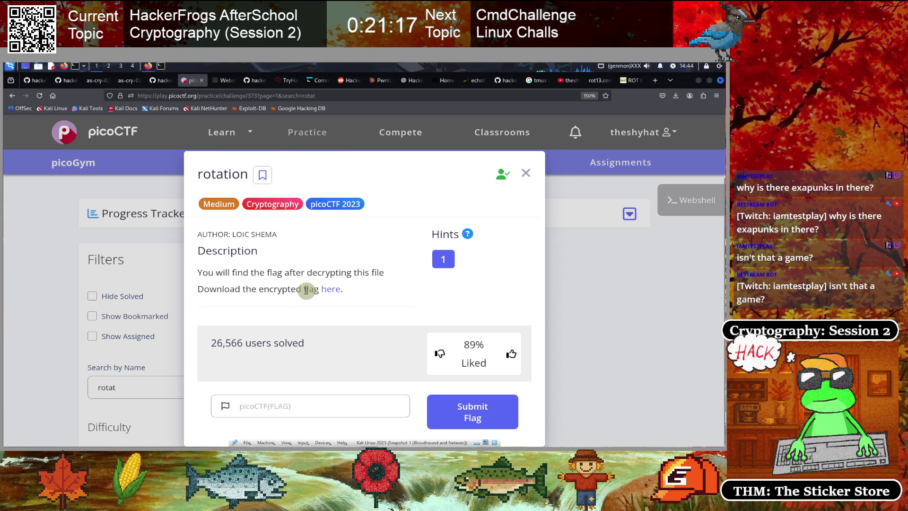
- Copy the encrypted flag's link address and return to the webshell
{"action": "right_click", "coordinate": [331, 292]}
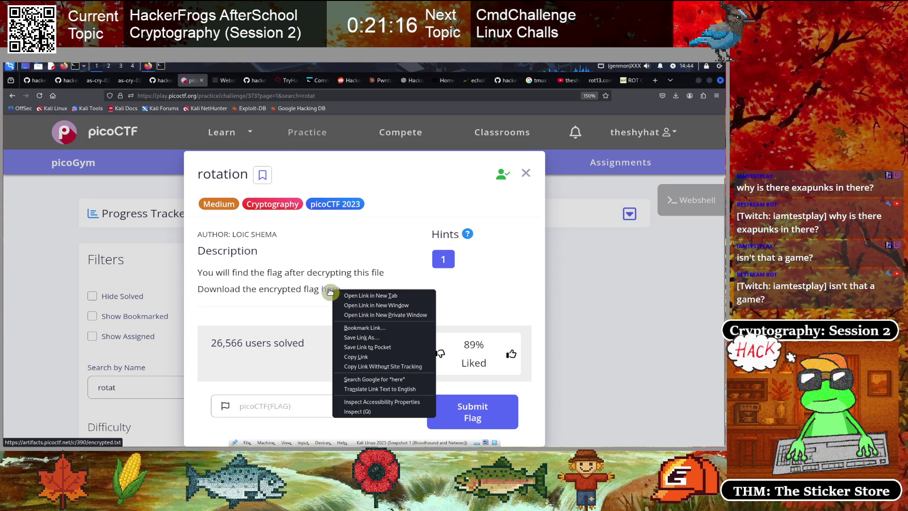
{"action": "left_click", "coordinate": [355, 356]}
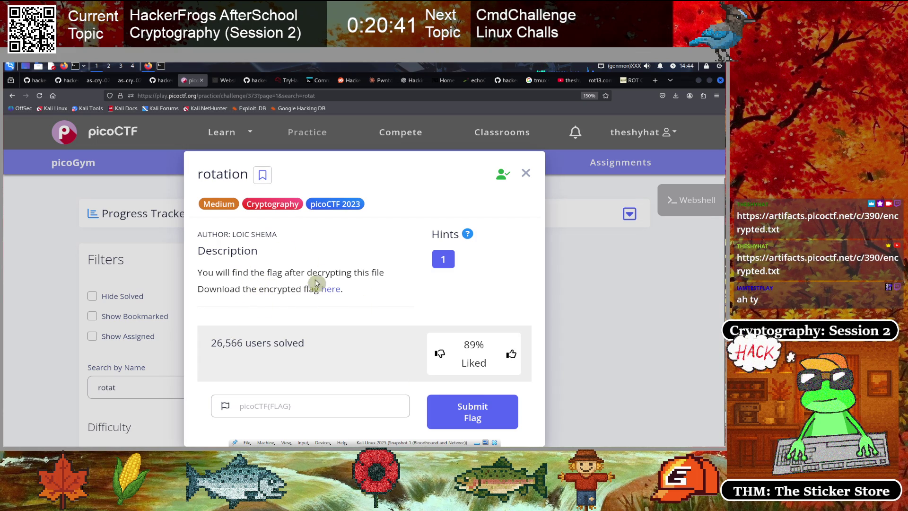
{"action": "left_click", "coordinate": [222, 79]}
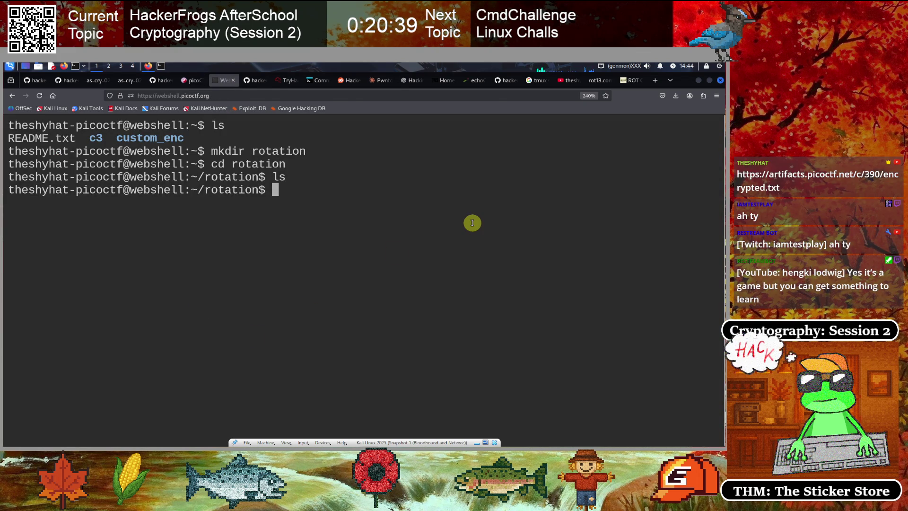
- Download encrypted.txt with wget from the pasted URL, clear the screen, and confirm it with ls
{"action": "type", "text": "wget"}
{"action": "type", "text": "https://artifacts.picoctf.net/c/390/encrypted.txt"}
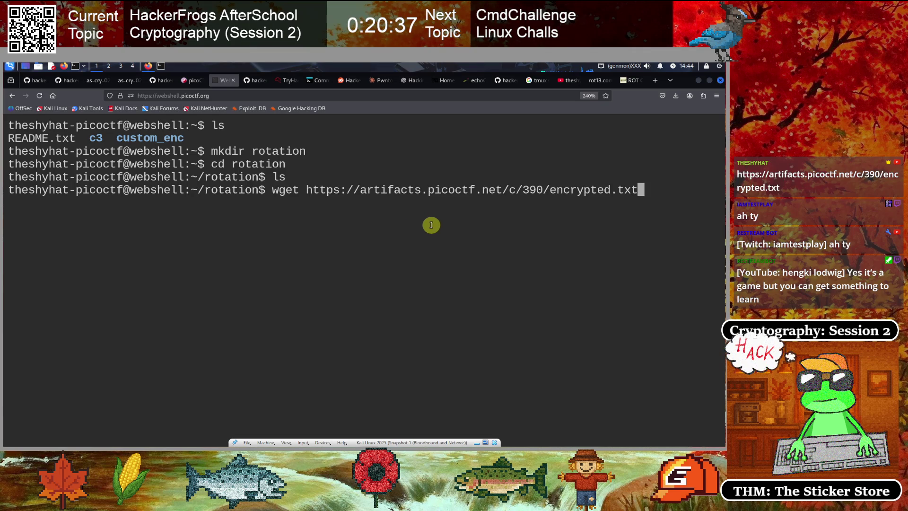
{"action": "key", "text": "Return"}
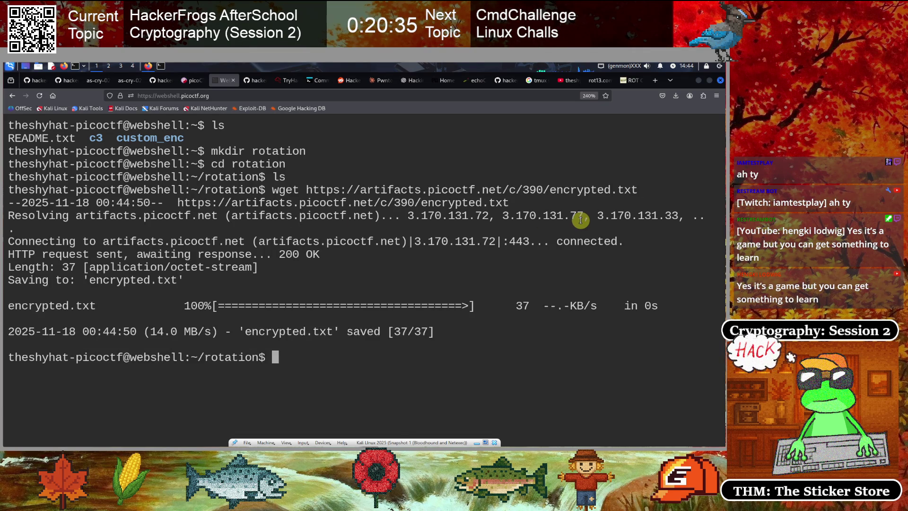
{"action": "type", "text": "clear"}
{"action": "key", "text": "Return"}
{"action": "type", "text": "ls"}
{"action": "key", "text": "Return"}
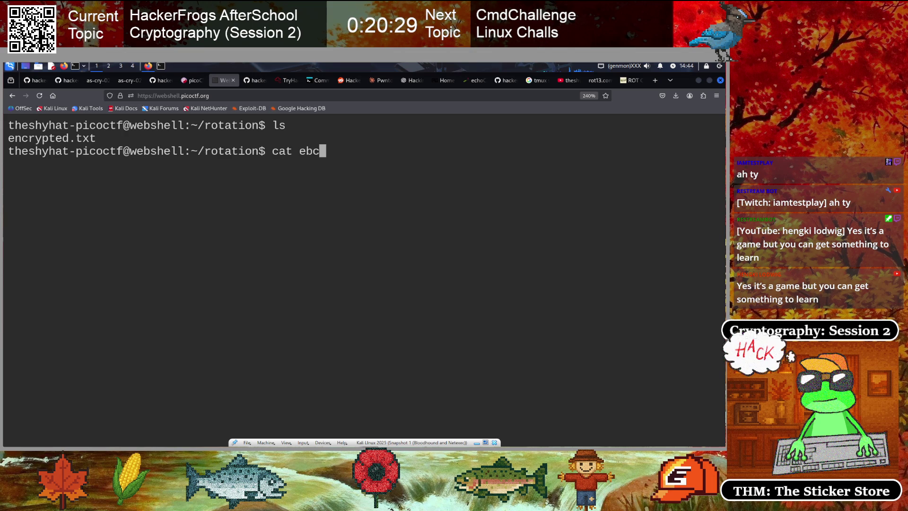
- Print encrypted.txt and copy the ciphertext xqkwKBN{z0bib1wv_l3kzgxb3l_429in00n}
{"action": "key", "text": "Tab"}
{"action": "key", "text": "Return"}
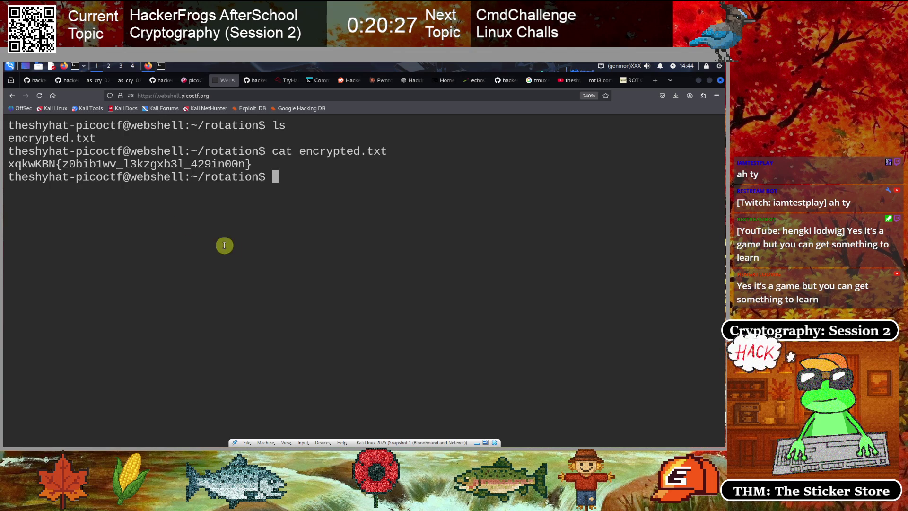
{"action": "left_click_drag", "start_coordinate": [252, 164], "coordinate": [10, 165]}
{"action": "right_click", "coordinate": [31, 185]}
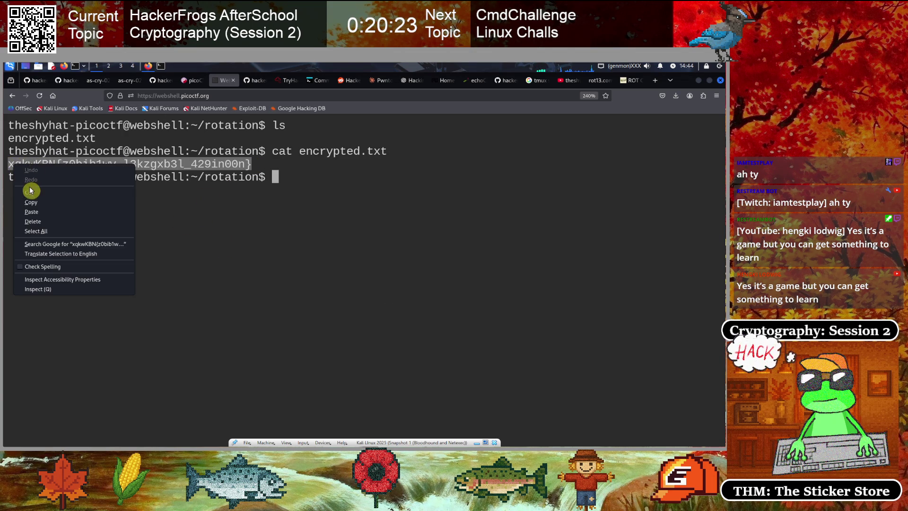
{"action": "left_click", "coordinate": [31, 204]}
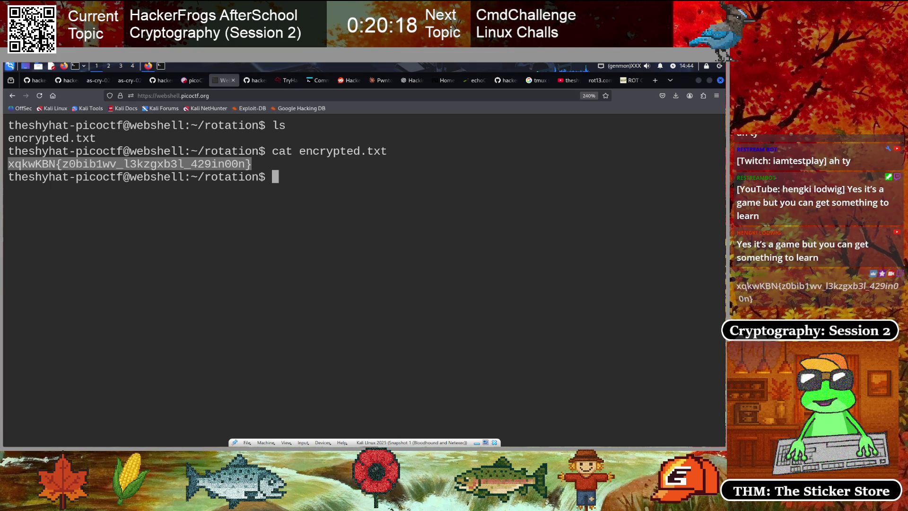
{"action": "left_click", "coordinate": [251, 200]}
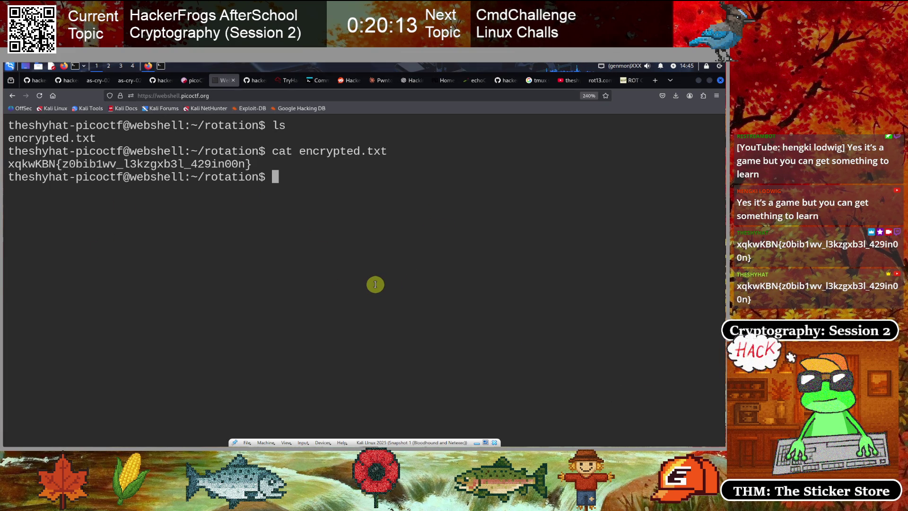
- List the folder again, re-copy the ciphertext line, and go back to the rotation challenge page
{"action": "type", "text": "ls"}
{"action": "key", "text": "Return"}
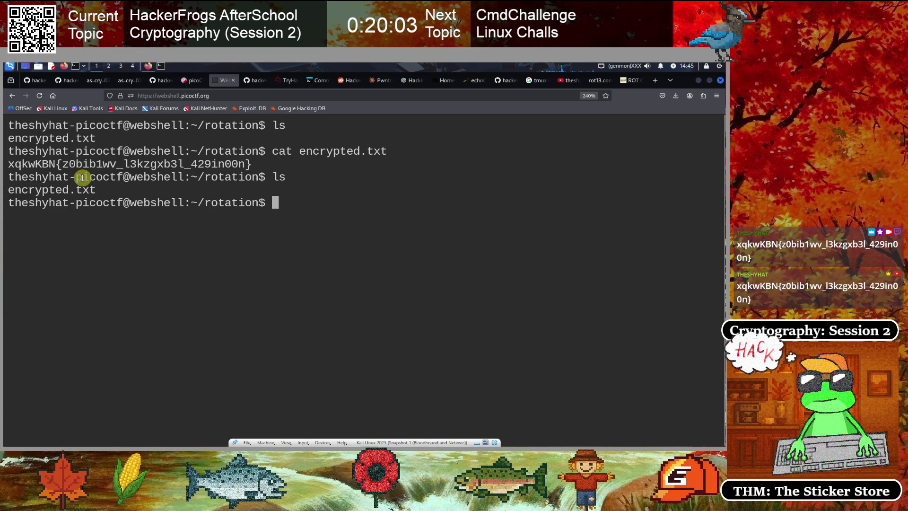
{"action": "left_click_drag", "start_coordinate": [9, 163], "coordinate": [230, 159]}
{"action": "right_click", "coordinate": [253, 159]}
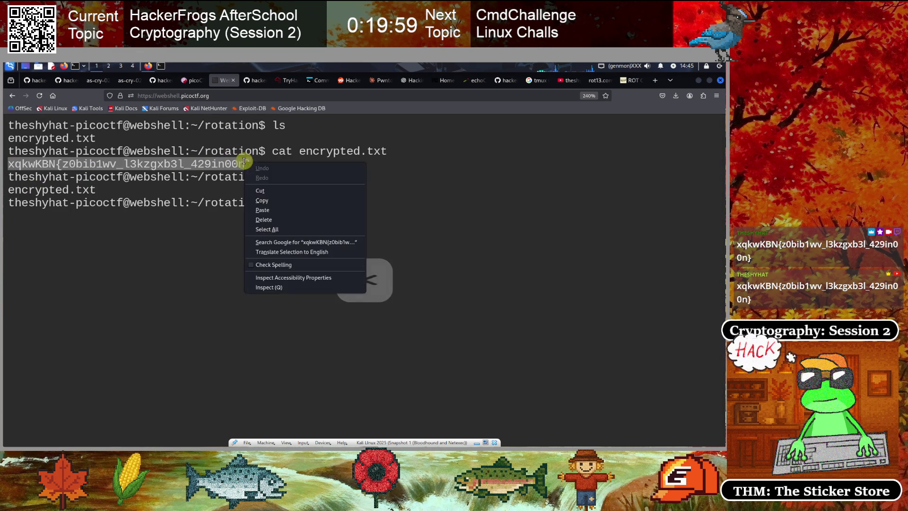
{"action": "left_click", "coordinate": [262, 196]}
{"action": "left_click", "coordinate": [115, 205]}
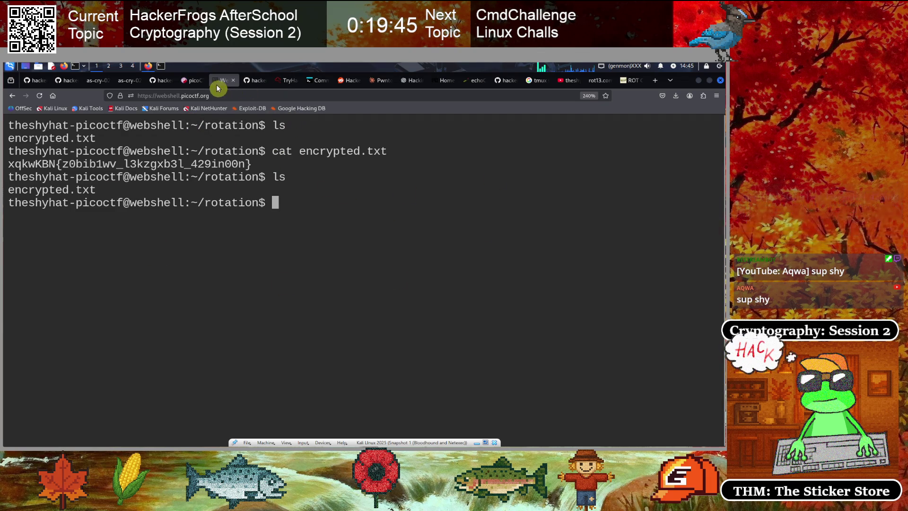
{"action": "left_click", "coordinate": [197, 81]}
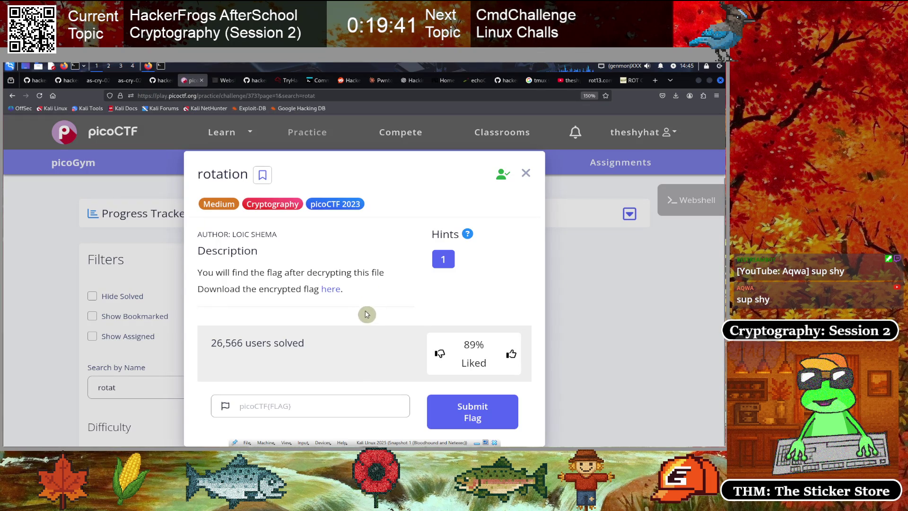
- Reveal the hint 'Sometimes rotation is right', then return to the nano Caesar Shift 2 notes
{"action": "left_click", "coordinate": [443, 259]}
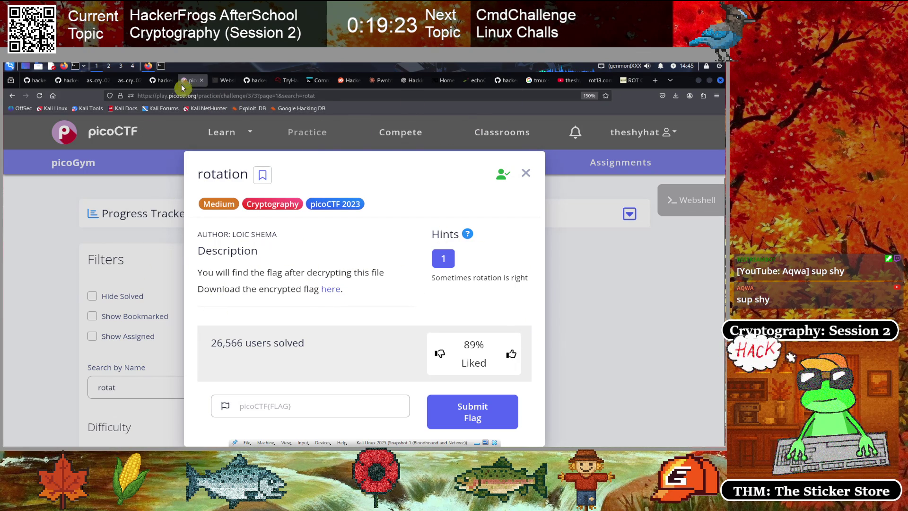
{"action": "left_click", "coordinate": [163, 68]}
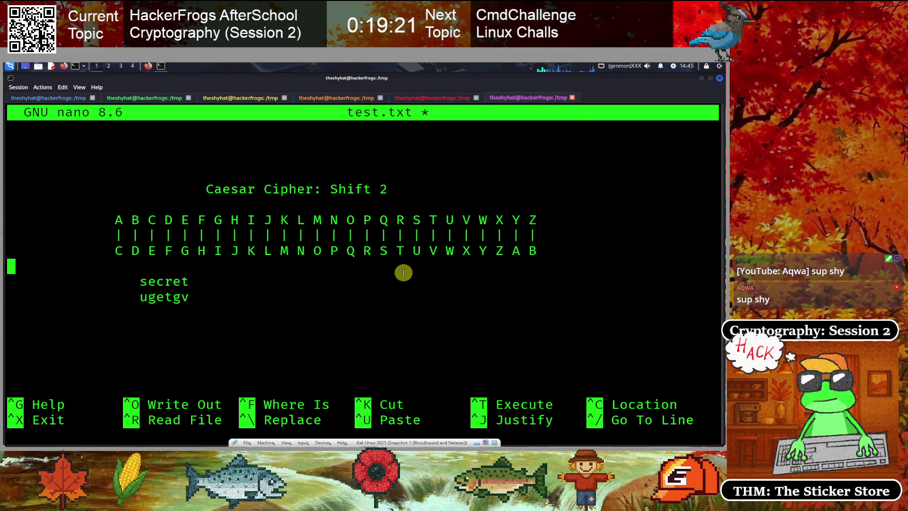
- Replace the secret/ugetgv example in test.txt with the ciphertext xqkwKBN{z0bib1wv_l3kzgxb3l_429in00n}
{"action": "key", "text": "Down"}
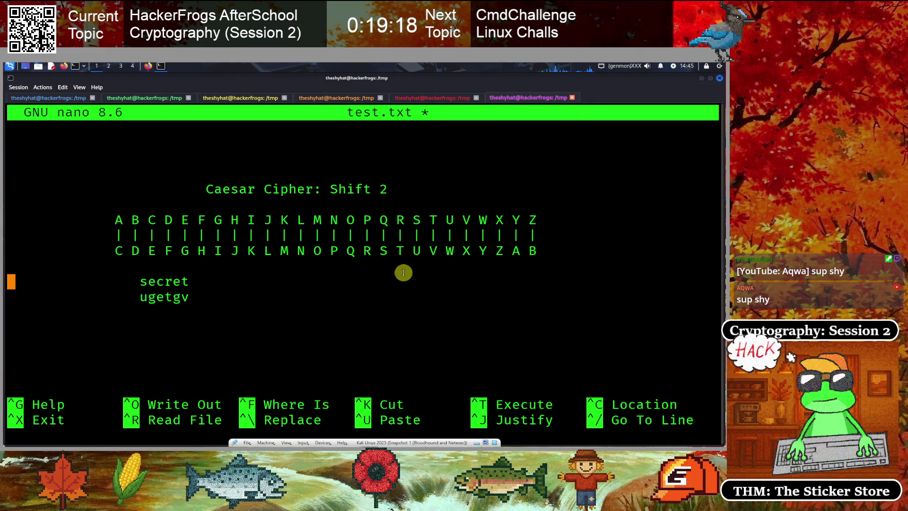
{"action": "key", "text": "ctrl+k"}
{"action": "key", "text": "ctrl+k"}
{"action": "key", "text": "ctrl+shift+v"}
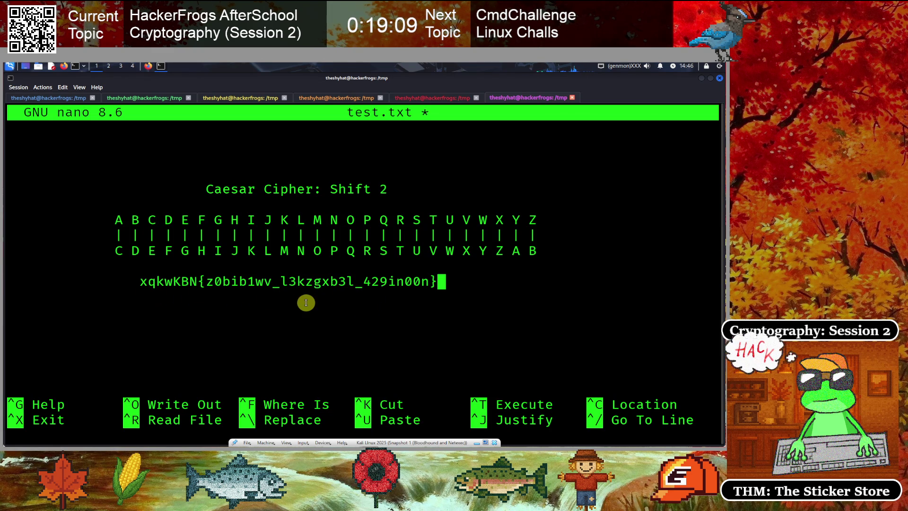
{"action": "left_click_drag", "start_coordinate": [142, 281], "coordinate": [429, 284]}
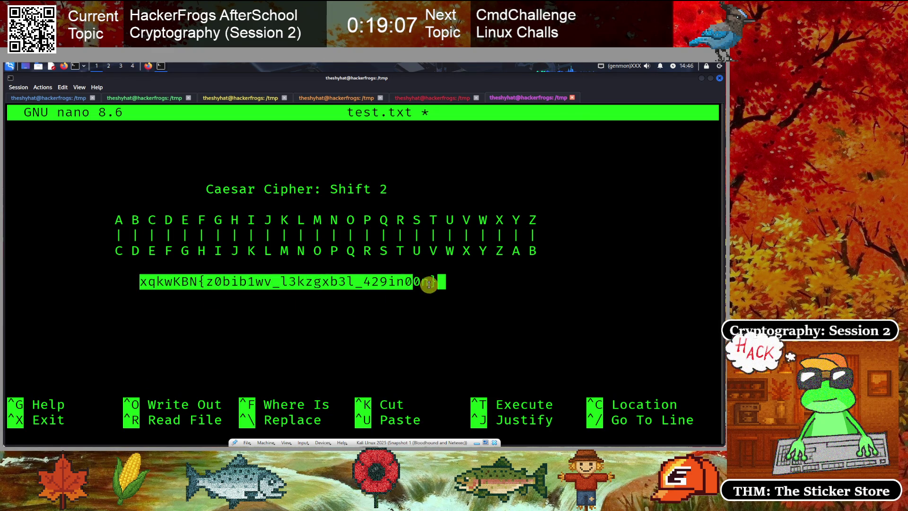
{"action": "left_click", "coordinate": [382, 302]}
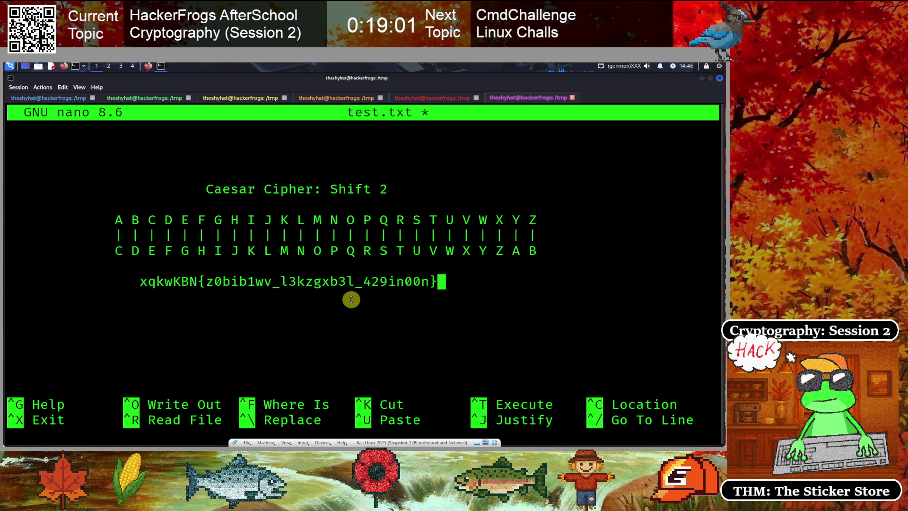
- Browse the picoCTF, slides and GitHub notes tabs and select Step 4's cryptii Caesar cipher link
{"action": "left_click", "coordinate": [148, 67]}
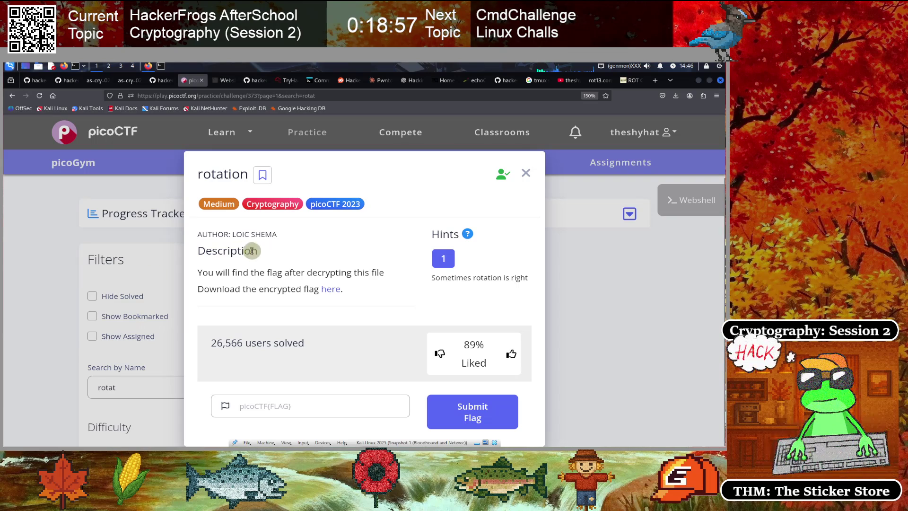
{"action": "left_click", "coordinate": [120, 81]}
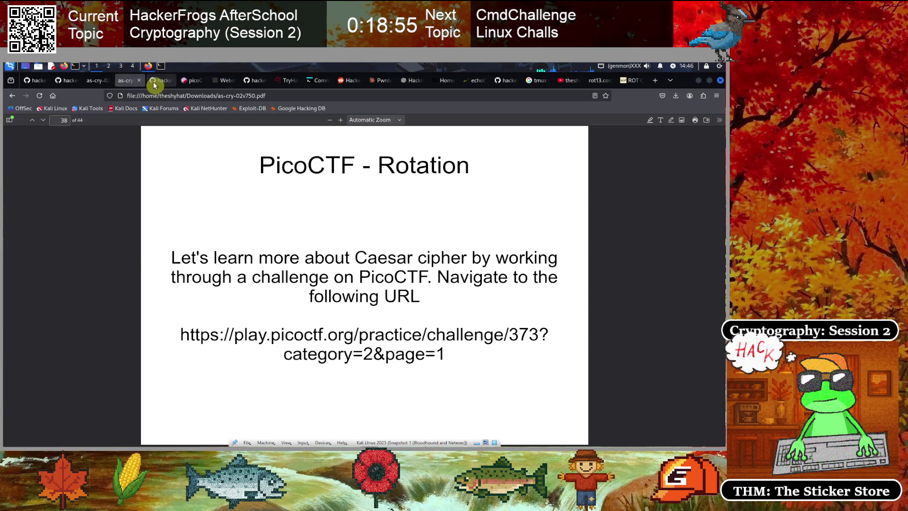
{"action": "left_click", "coordinate": [156, 81]}
{"action": "scroll", "coordinate": [22, 258], "scroll_direction": "down", "scroll_amount": 3}
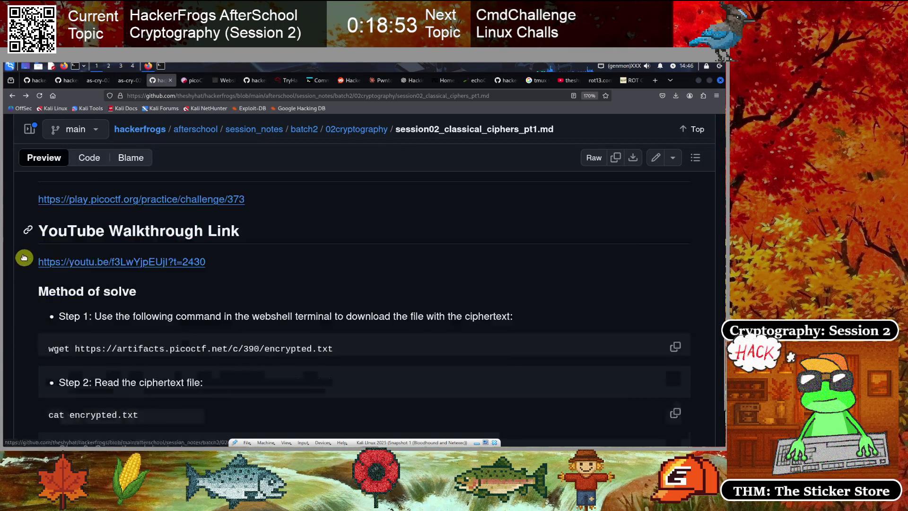
{"action": "left_click", "coordinate": [196, 94]}
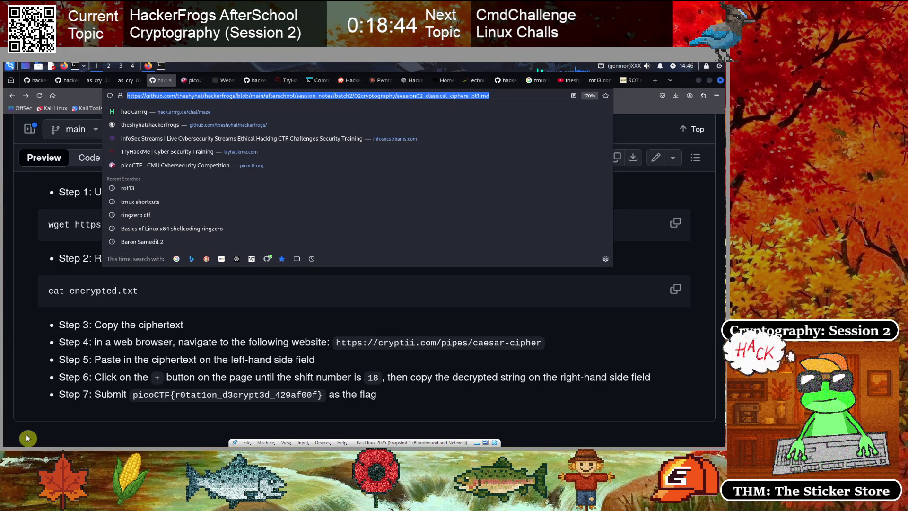
{"action": "left_click", "coordinate": [23, 320]}
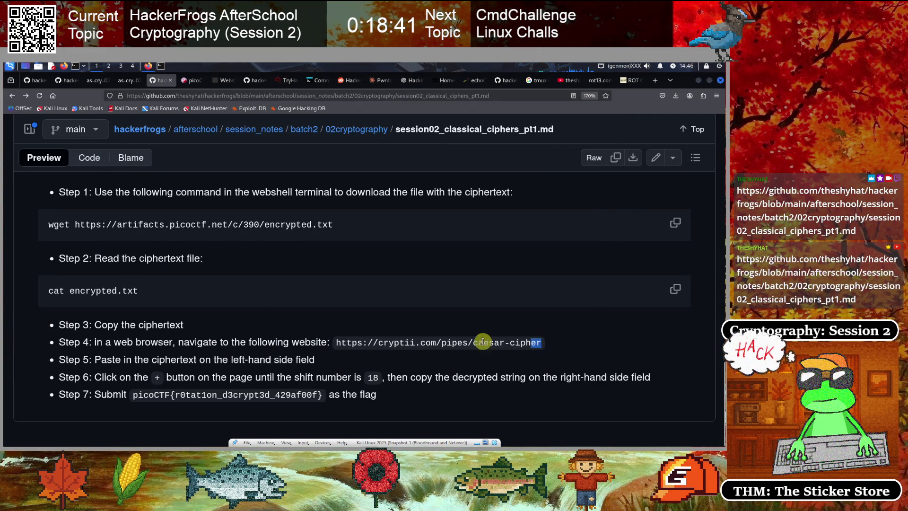
{"action": "left_click_drag", "start_coordinate": [483, 341], "coordinate": [342, 343]}
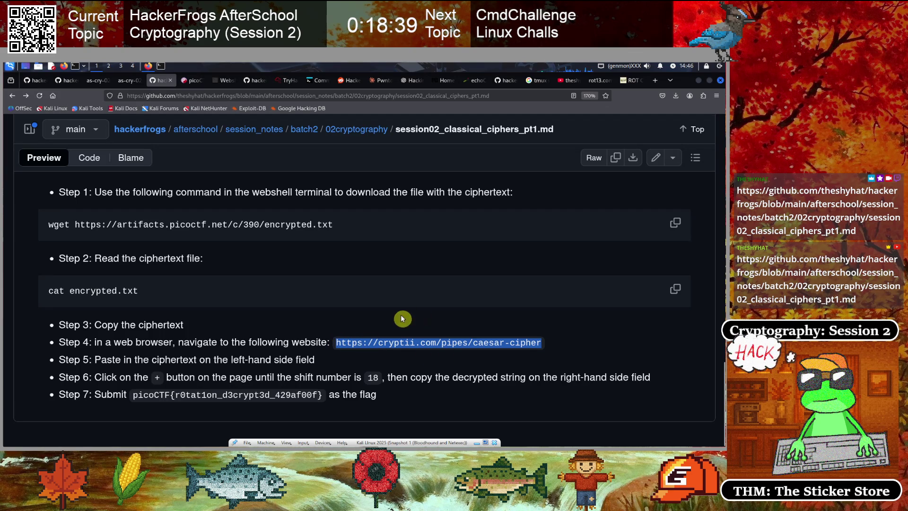
- Pass the dCode and rot13.com tabs to reach the tmux search page and select its address
{"action": "left_click", "coordinate": [630, 84]}
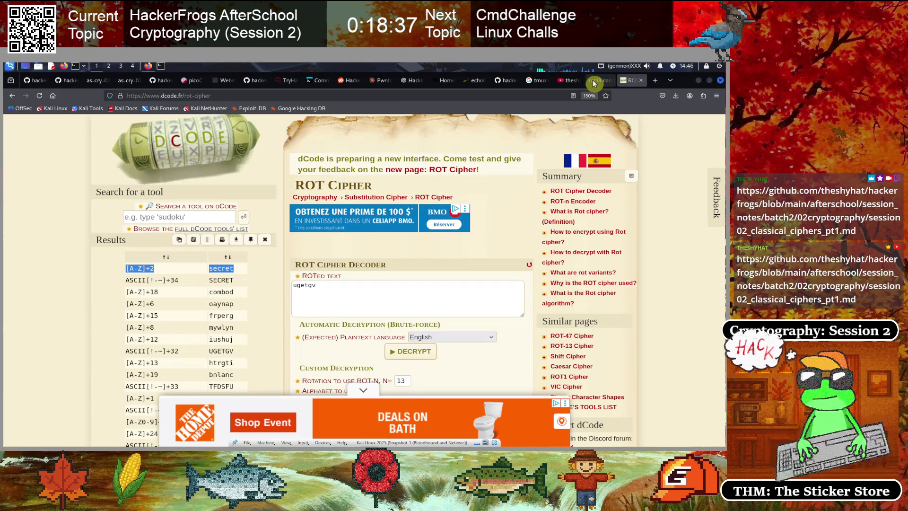
{"action": "left_click", "coordinate": [598, 81]}
{"action": "scroll", "coordinate": [290, 299], "scroll_direction": "up", "scroll_amount": 3}
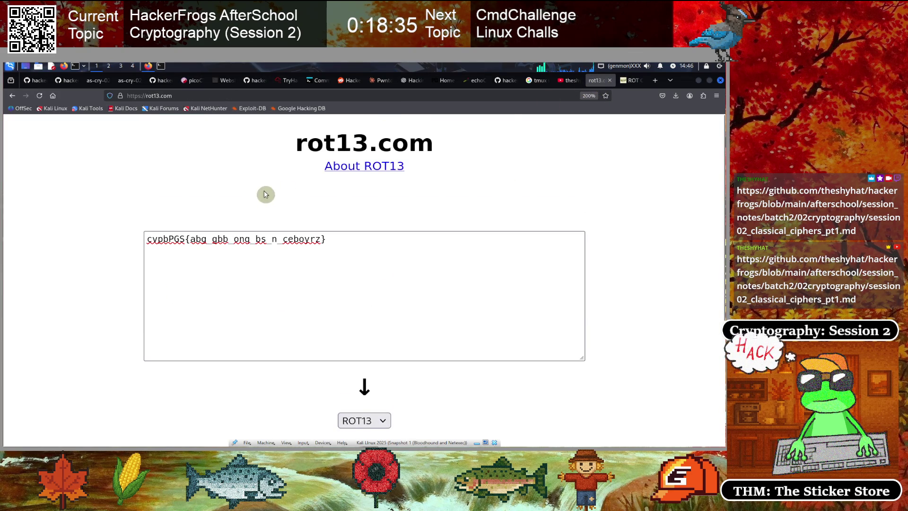
{"action": "left_click", "coordinate": [532, 81]}
{"action": "left_click", "coordinate": [307, 96]}
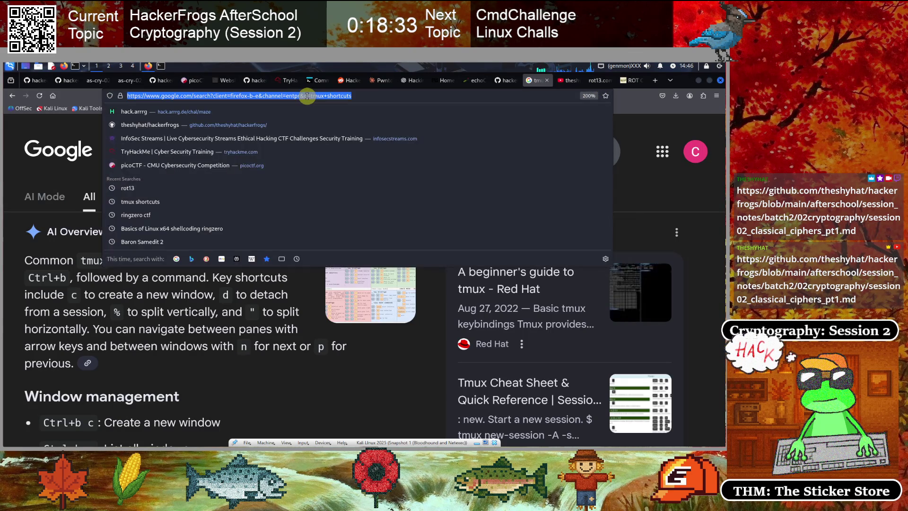
- Load cryptii.com/pipes/caesar-cipher and replace its sample plaintext with the rotation ciphertext
{"action": "type", "text": "cryptii.com/pipes/caesar-cipher"}
{"action": "key", "text": "Return"}
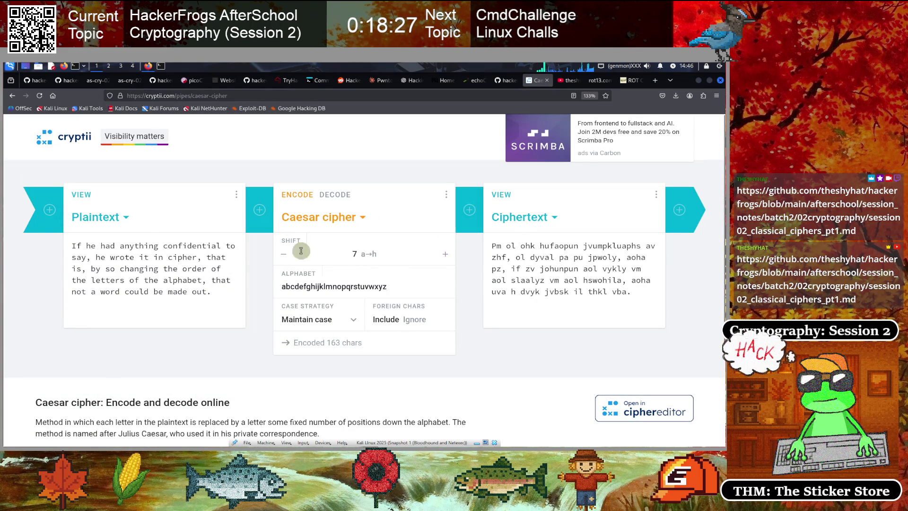
{"action": "left_click_drag", "start_coordinate": [219, 299], "coordinate": [33, 232]}
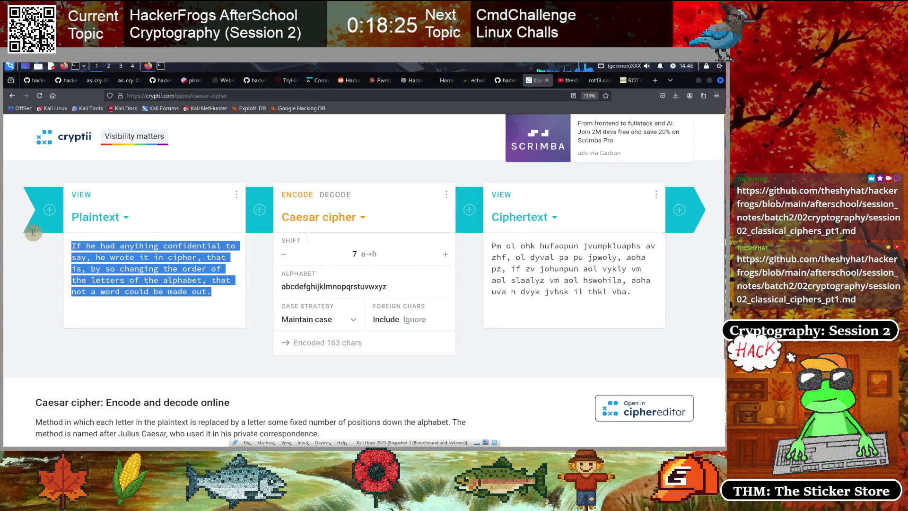
{"action": "key", "text": "BackSpace"}
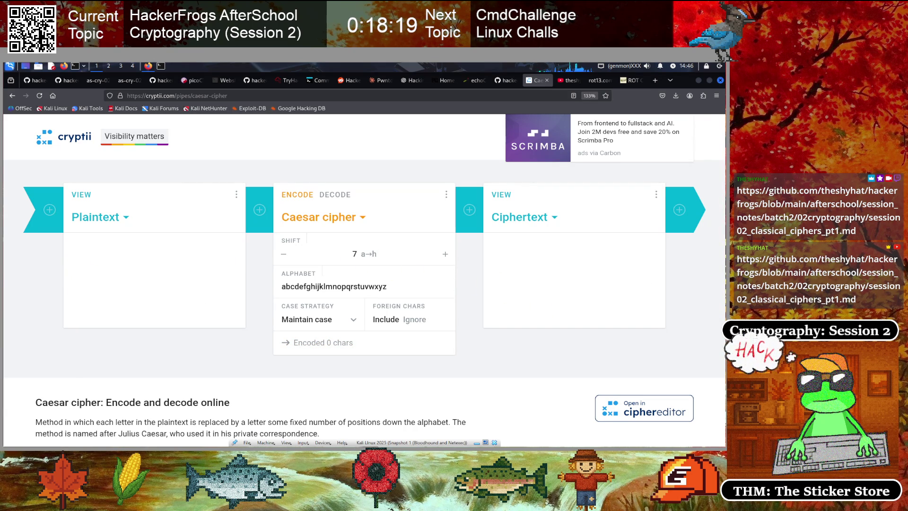
{"action": "left_click", "coordinate": [560, 275]}
{"action": "key", "text": "ctrl+v"}
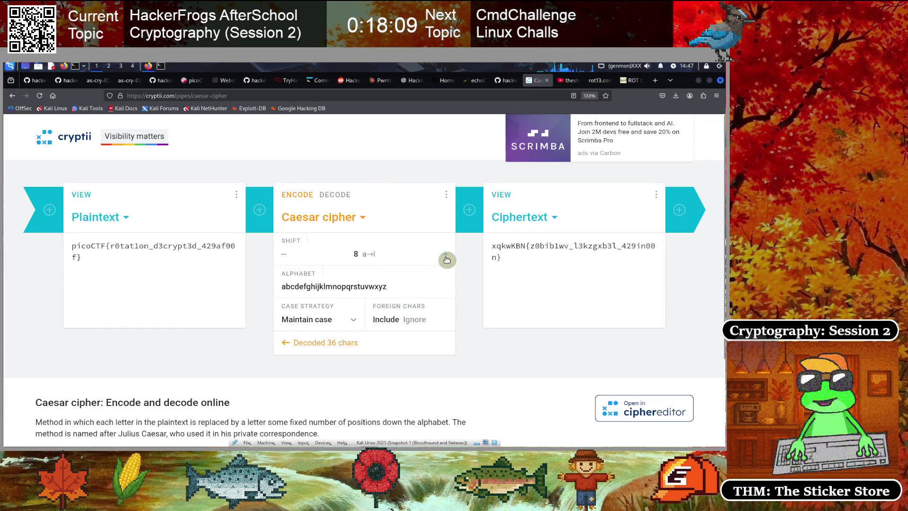
- Set the Caesar shift to 8 and copy the decoded flag picoCTF{r0tat1on_d3crypt3d_429af00f}
{"action": "left_click", "coordinate": [285, 260]}
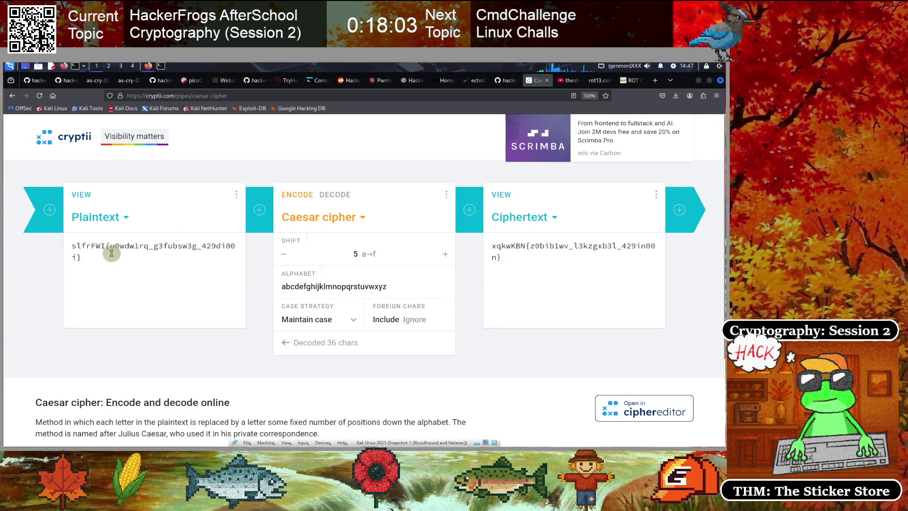
{"action": "left_click", "coordinate": [445, 256]}
{"action": "left_click", "coordinate": [446, 255]}
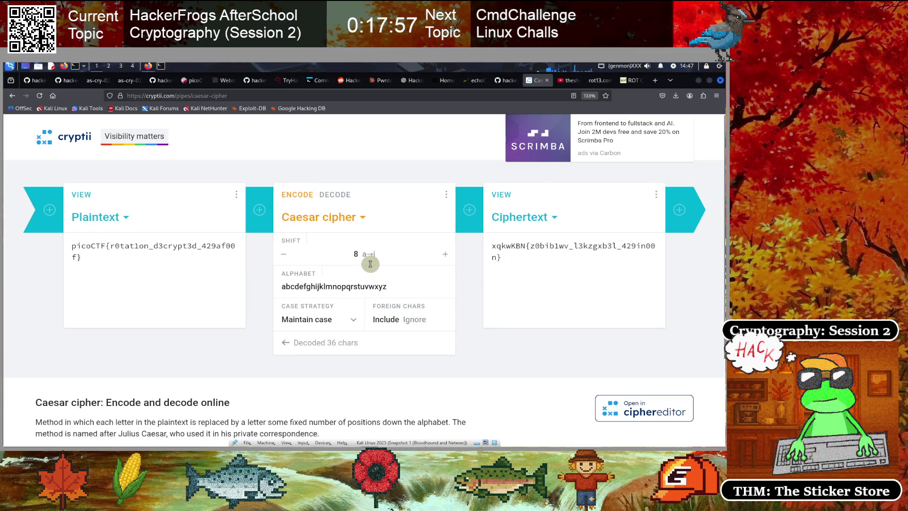
{"action": "triple_click", "coordinate": [81, 257]}
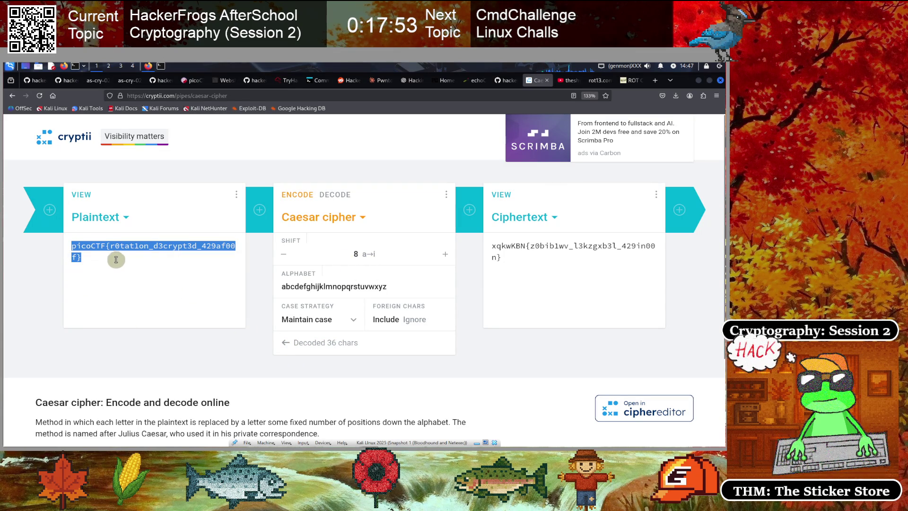
{"action": "right_click", "coordinate": [95, 253]}
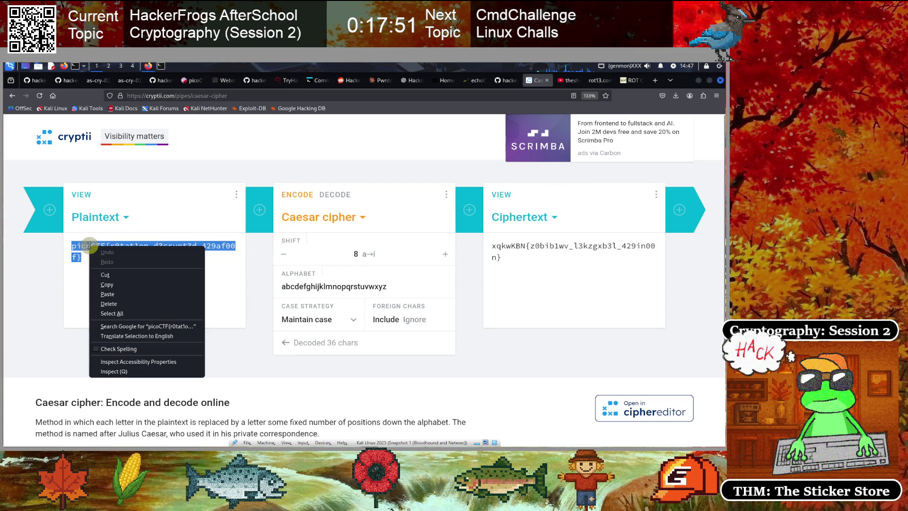
{"action": "left_click", "coordinate": [109, 259]}
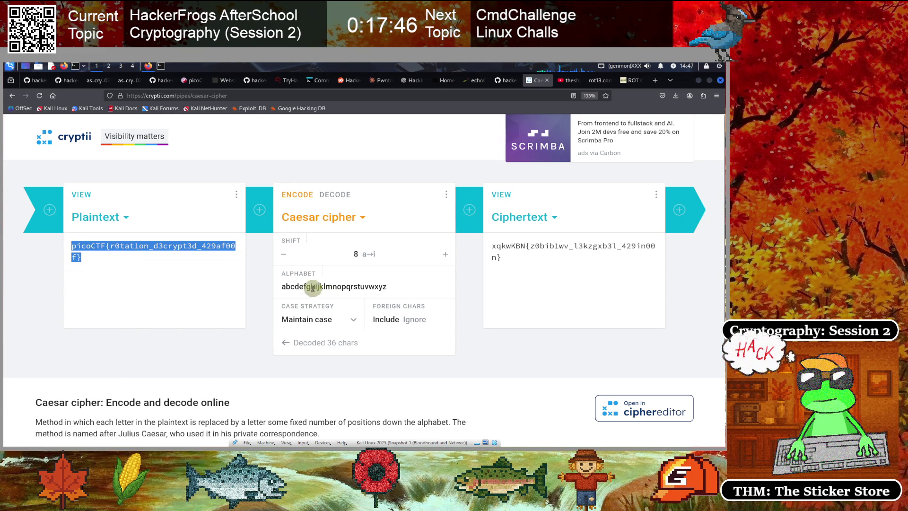
{"action": "left_click", "coordinate": [170, 262]}
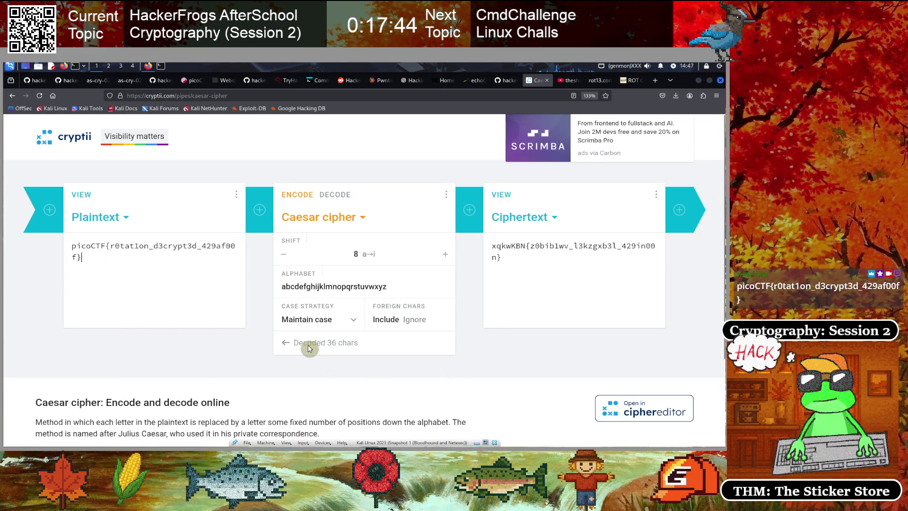
{"action": "left_click", "coordinate": [596, 80]}
{"action": "left_click", "coordinate": [623, 82]}
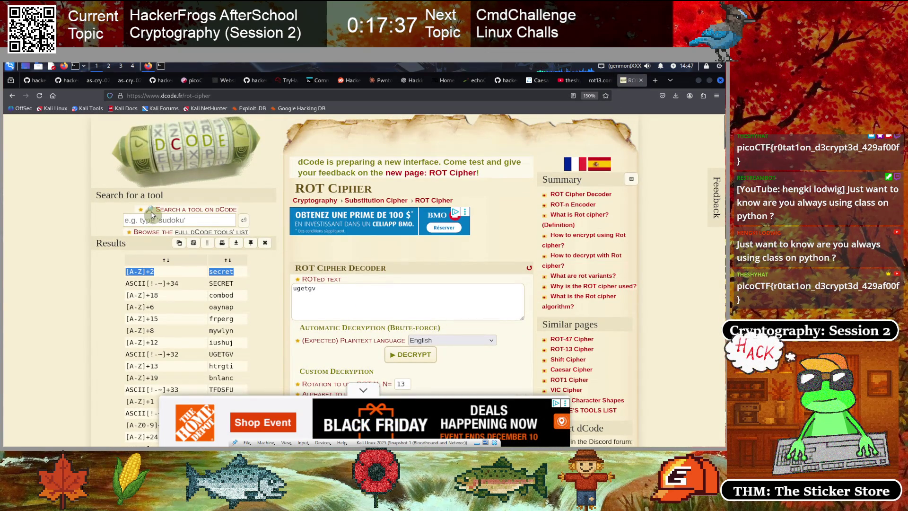
- Change the dCode address to dcode.fr/caesar-cipher to load the Caesar cipher page
{"action": "left_click", "coordinate": [234, 99]}
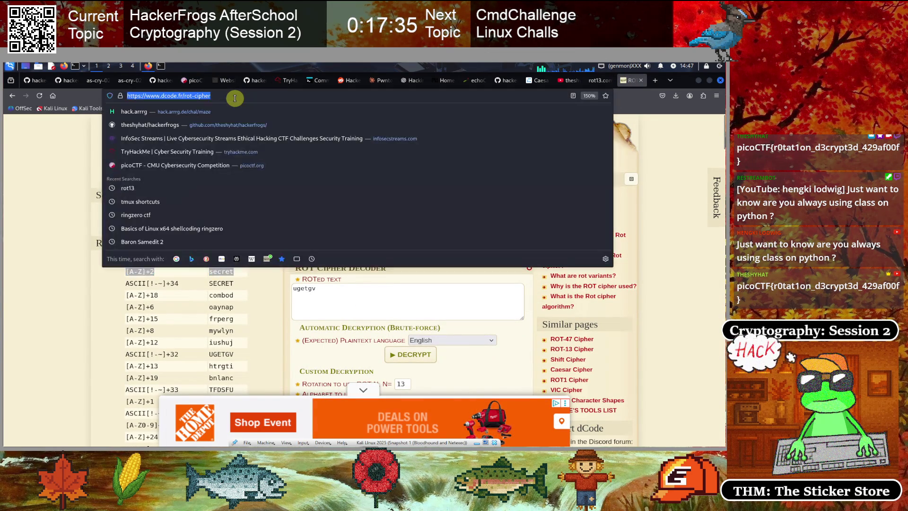
{"action": "key", "text": "BackSpace"}
{"action": "key", "text": "BackSpace"}
{"action": "key", "text": "BackSpace"}
{"action": "key", "text": "BackSpace"}
{"action": "key", "text": "BackSpace"}
{"action": "type", "text": "caesar-cipher"}
{"action": "key", "text": "Return"}
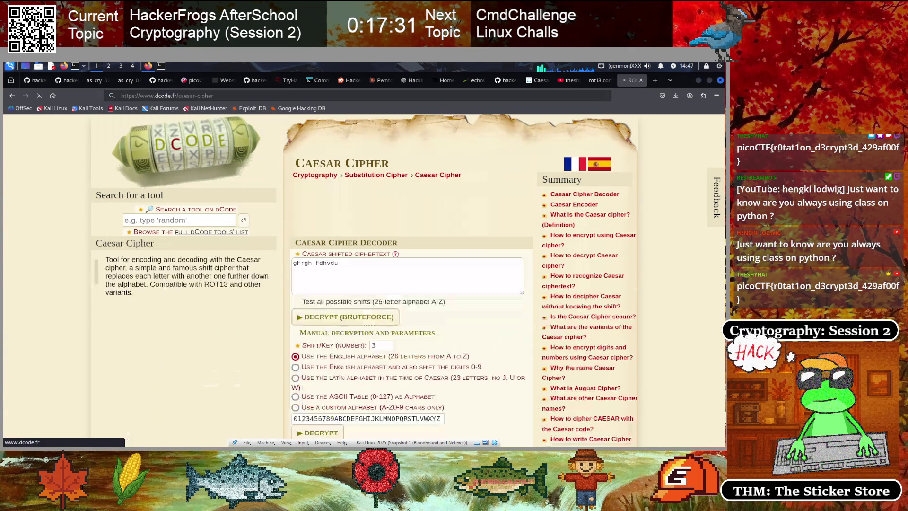
- Scroll down to the Caesar decoder and focus its sample ciphertext box
{"action": "left_click", "coordinate": [230, 97]}
{"action": "key", "text": "ctrl+v"}
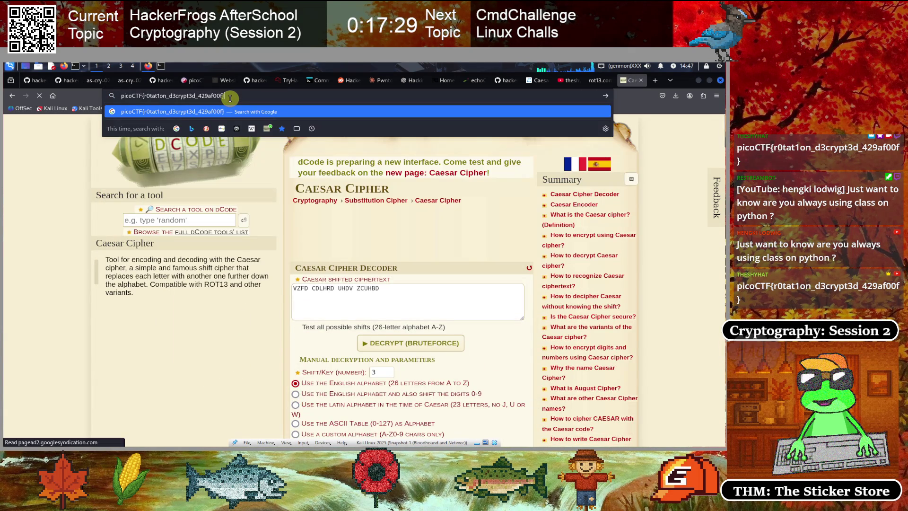
{"action": "key", "text": "Escape"}
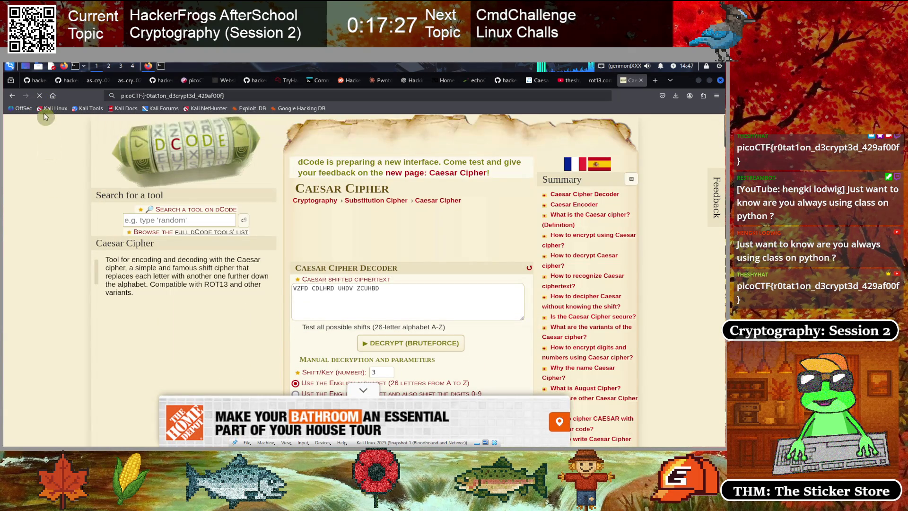
{"action": "left_click", "coordinate": [233, 98]}
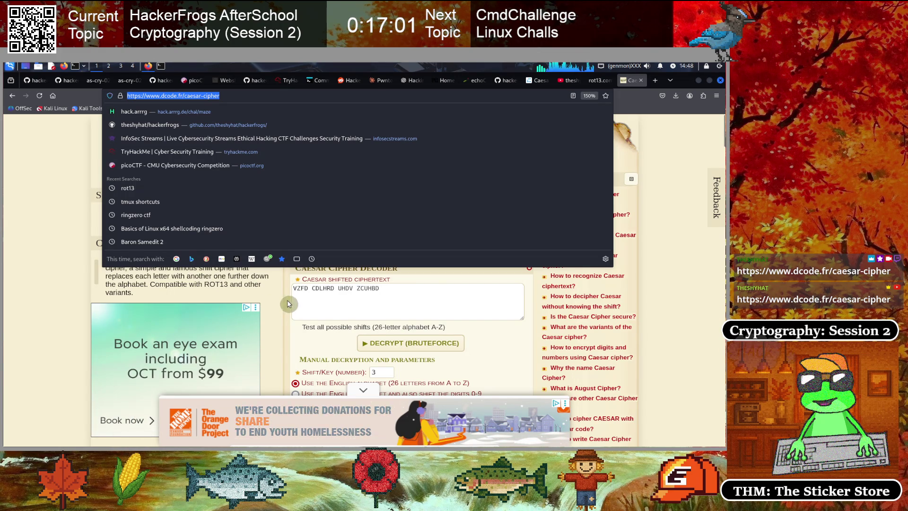
{"action": "left_click", "coordinate": [336, 308]}
{"action": "scroll", "coordinate": [222, 124], "scroll_direction": "down", "scroll_amount": 2}
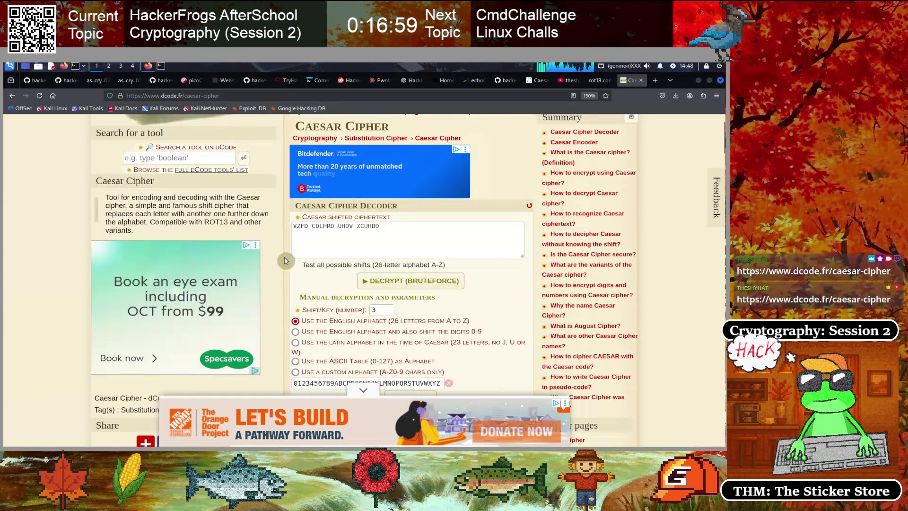
{"action": "left_click", "coordinate": [373, 242]}
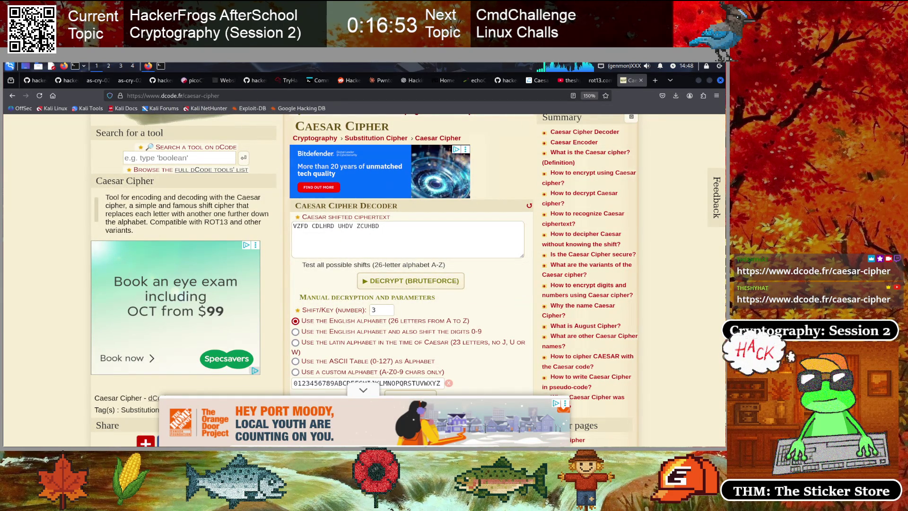
- Replace the sample text with the rotation ciphertext and brute-force decrypt every shift
{"action": "triple_click", "coordinate": [404, 238]}
{"action": "key", "text": "ctrl+v"}
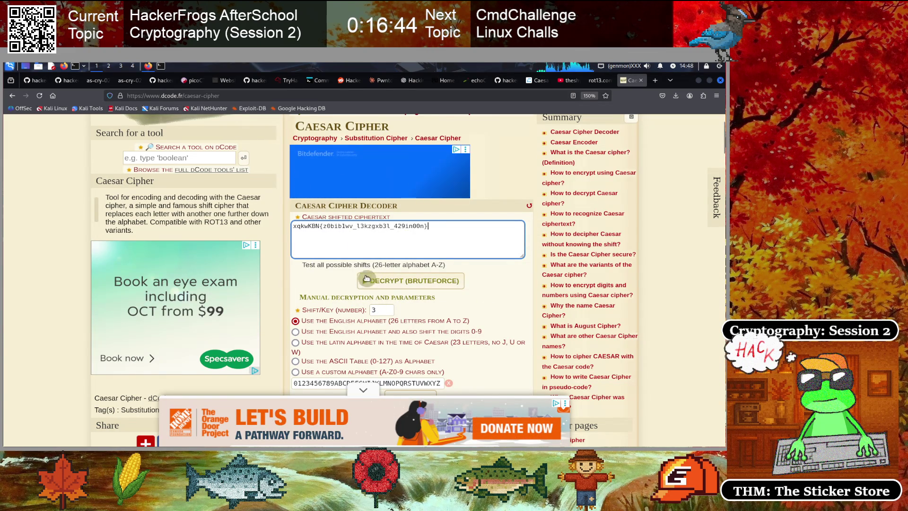
{"action": "left_click", "coordinate": [402, 282]}
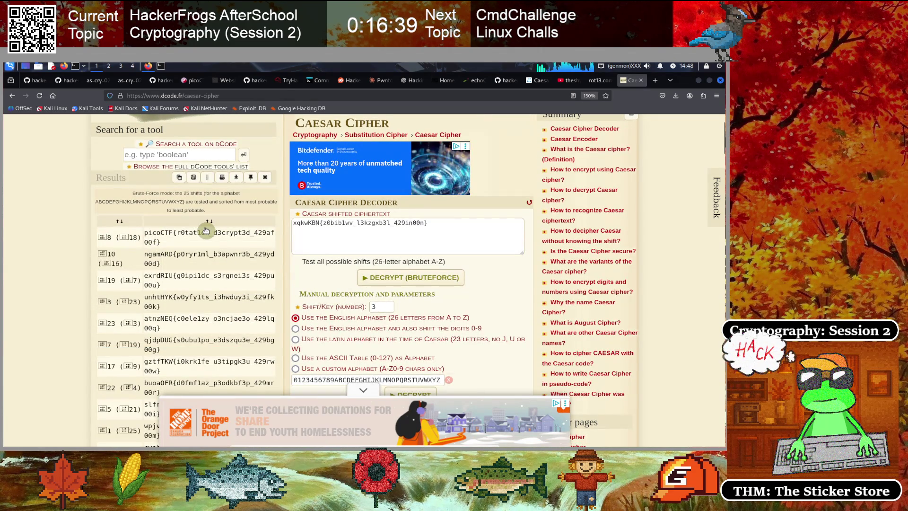
- Select the picoCTF flag in the top result, shift 8
{"action": "scroll", "coordinate": [206, 231], "scroll_direction": "down", "scroll_amount": 2}
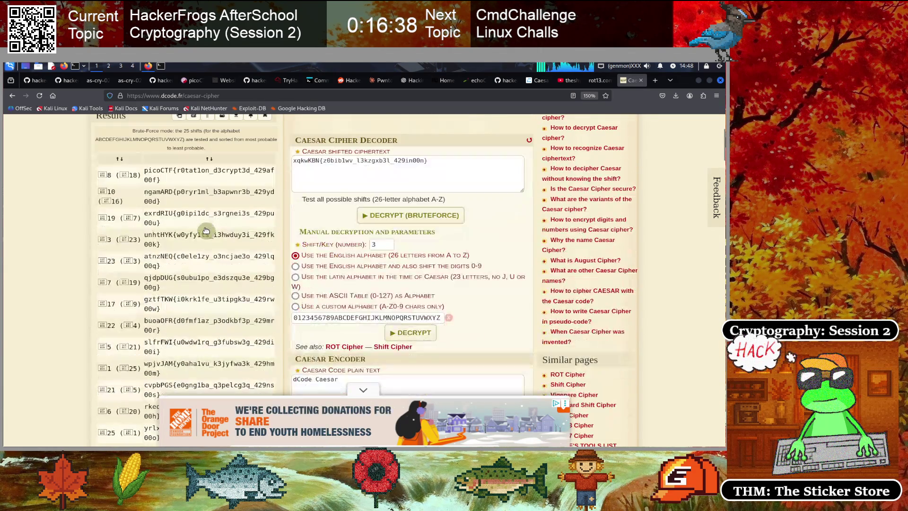
{"action": "triple_click", "coordinate": [170, 181]}
{"action": "left_click", "coordinate": [149, 189]}
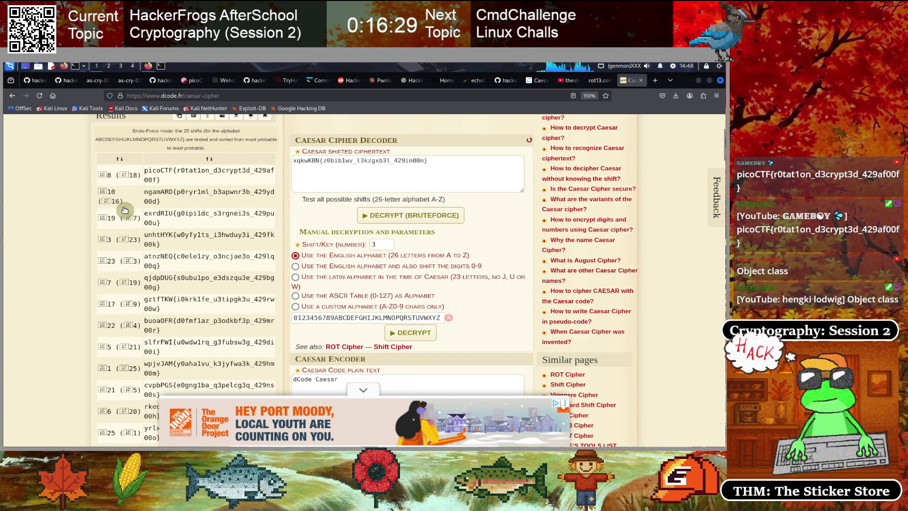
{"action": "mouse_move", "coordinate": [162, 180]}
{"action": "left_mouse_down"}
{"action": "mouse_move", "coordinate": [147, 171]}
{"action": "mouse_move", "coordinate": [193, 183]}
{"action": "left_mouse_up"}
{"action": "key", "text": "ctrl+c"}
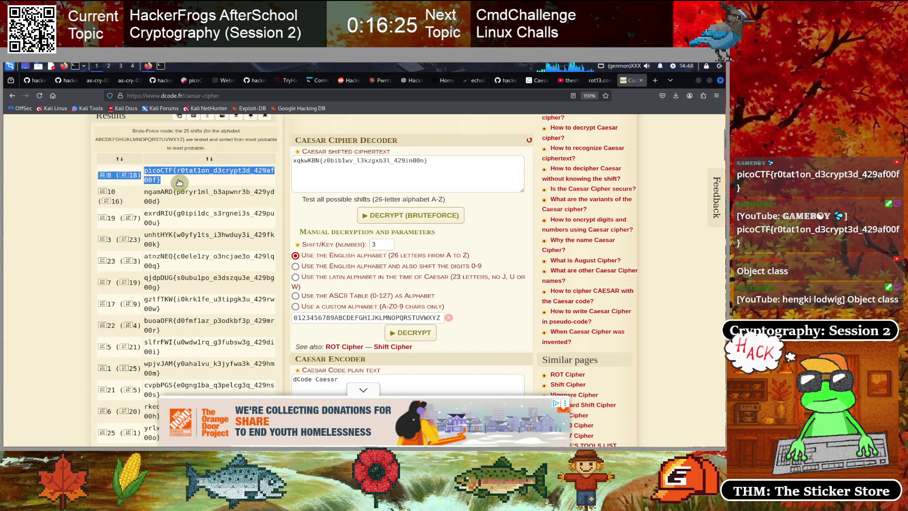
{"action": "left_click", "coordinate": [179, 183]}
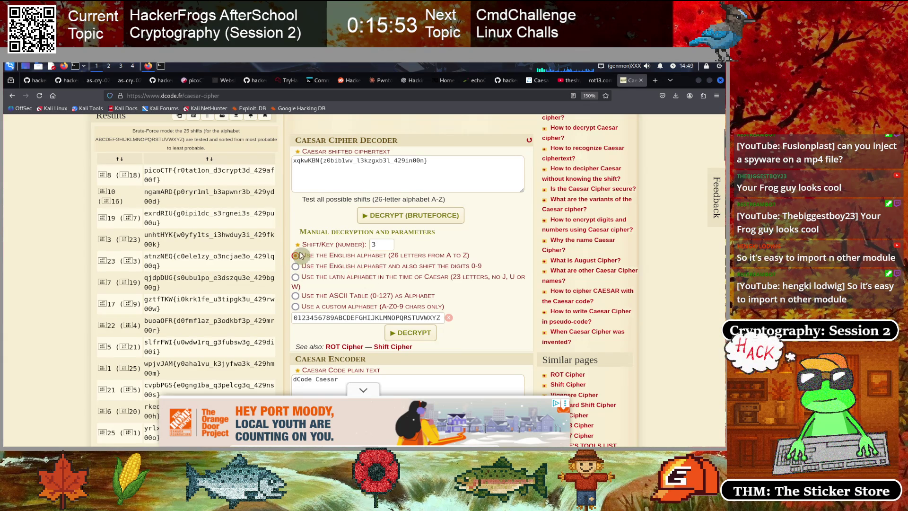
{"action": "scroll", "coordinate": [373, 242], "scroll_direction": "up", "scroll_amount": 3}
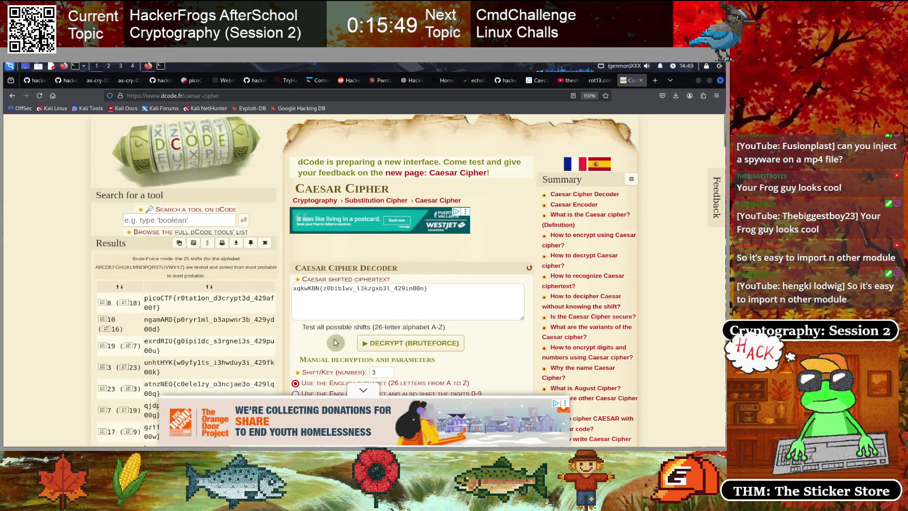
{"action": "mouse_move", "coordinate": [351, 297]}
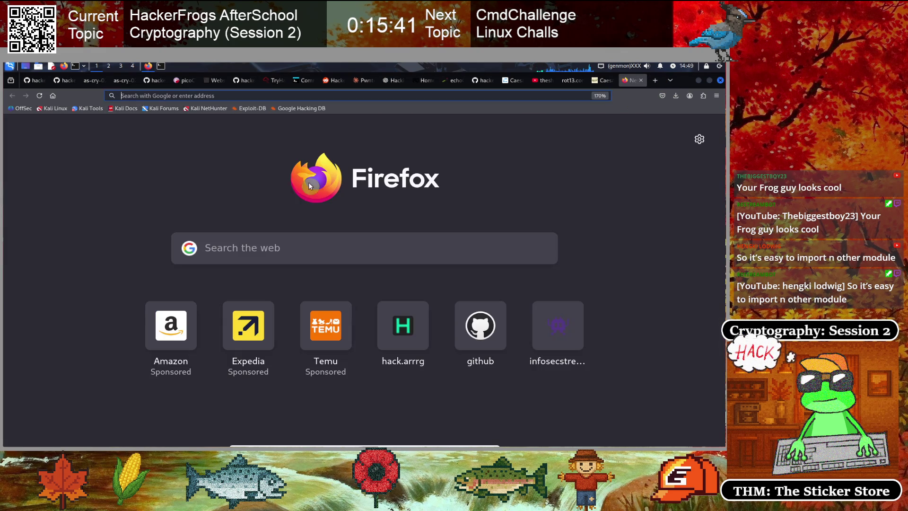
{"action": "left_click", "coordinate": [655, 80]}
- Search Google for 'malware in video files'
{"action": "left_click", "coordinate": [244, 263]}
{"action": "type", "text": "malwar"}
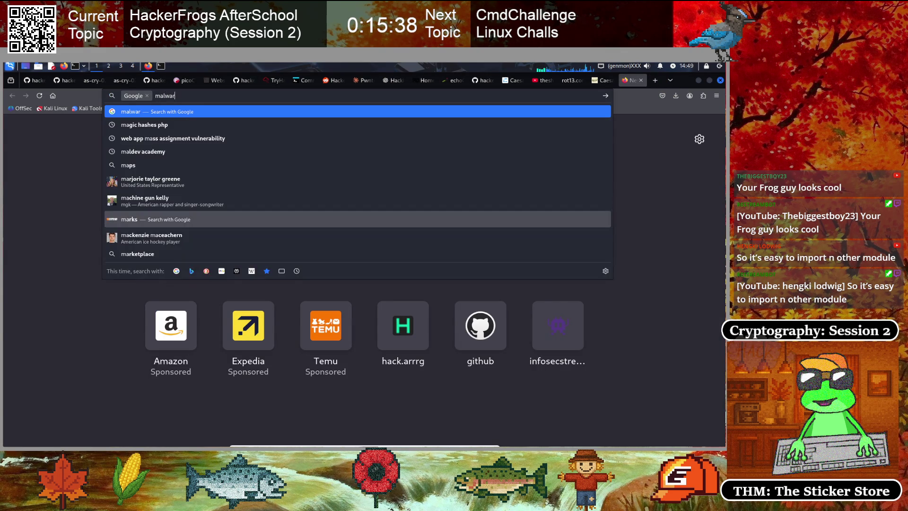
{"action": "type", "text": "e in video files"}
{"action": "key", "text": "Return"}
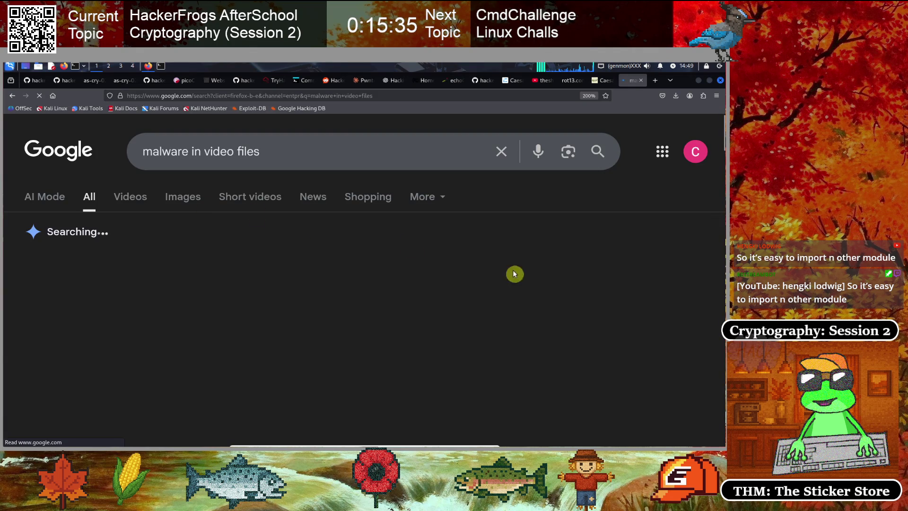
{"action": "scroll", "coordinate": [289, 308], "scroll_direction": "down", "scroll_amount": 3}
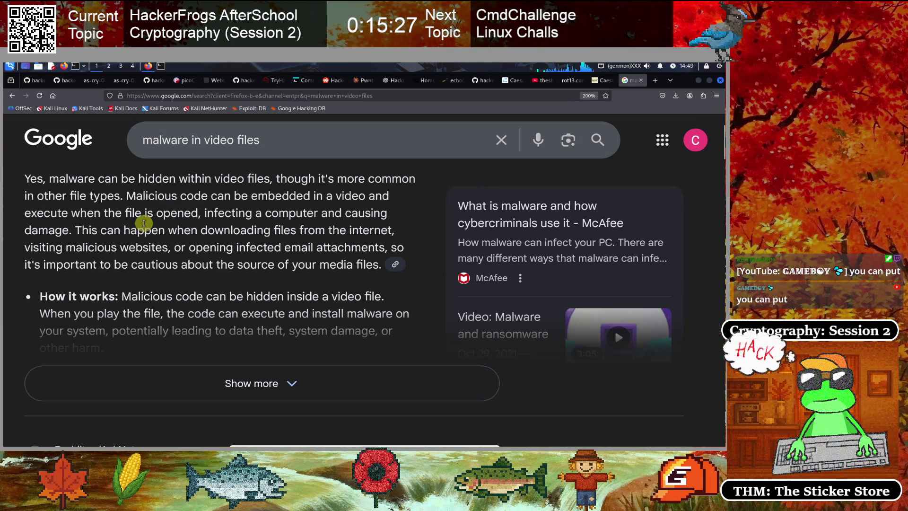
- Expand the full AI overview, read the results, and return to the slide deck
{"action": "left_click", "coordinate": [237, 382]}
{"action": "scroll", "coordinate": [154, 245], "scroll_direction": "up", "scroll_amount": 3}
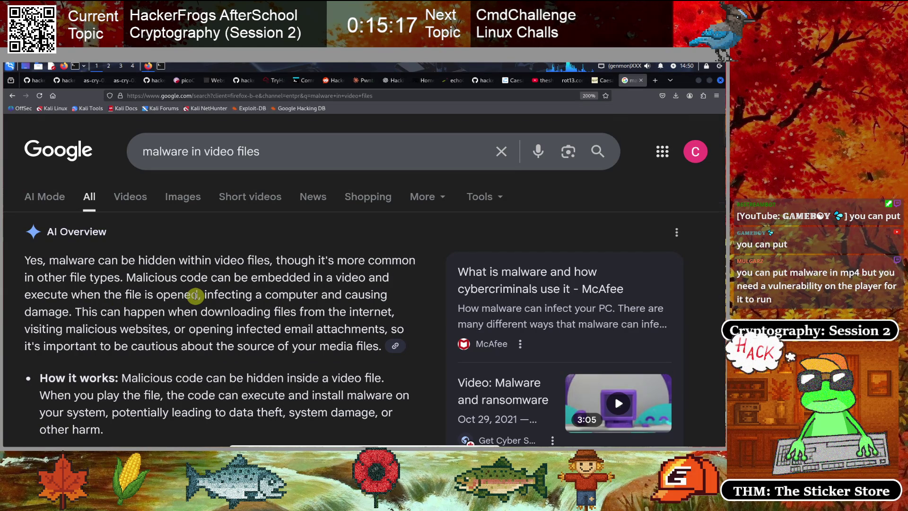
{"action": "scroll", "coordinate": [195, 295], "scroll_direction": "down", "scroll_amount": 8}
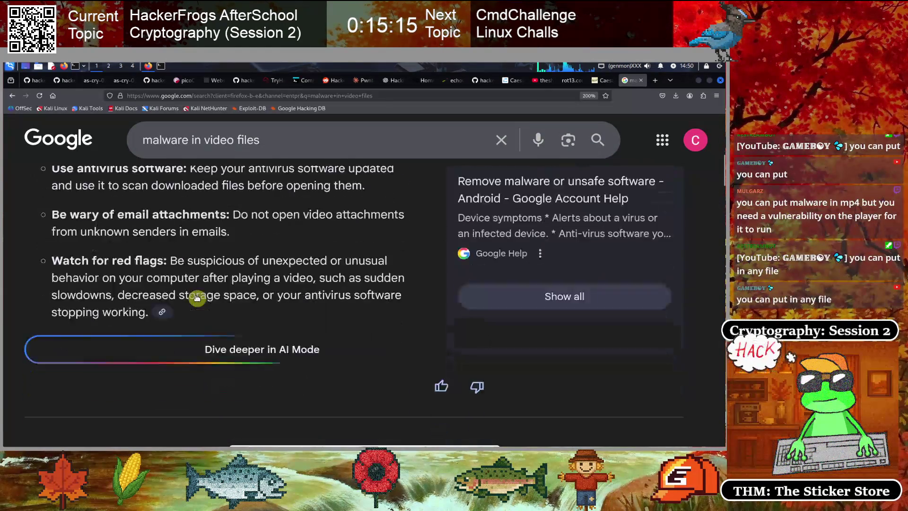
{"action": "scroll", "coordinate": [198, 297], "scroll_direction": "down", "scroll_amount": 5}
{"action": "scroll", "coordinate": [196, 295], "scroll_direction": "down", "scroll_amount": 2}
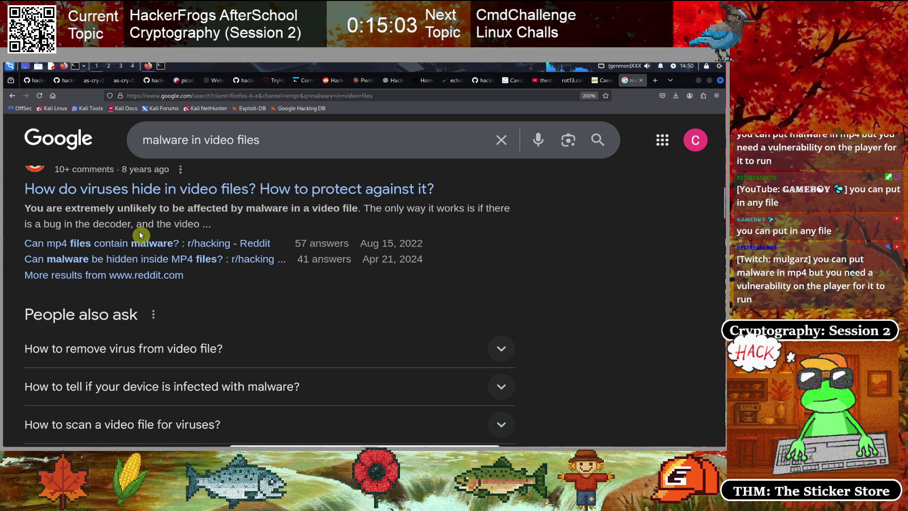
{"action": "scroll", "coordinate": [140, 237], "scroll_direction": "up", "scroll_amount": 2}
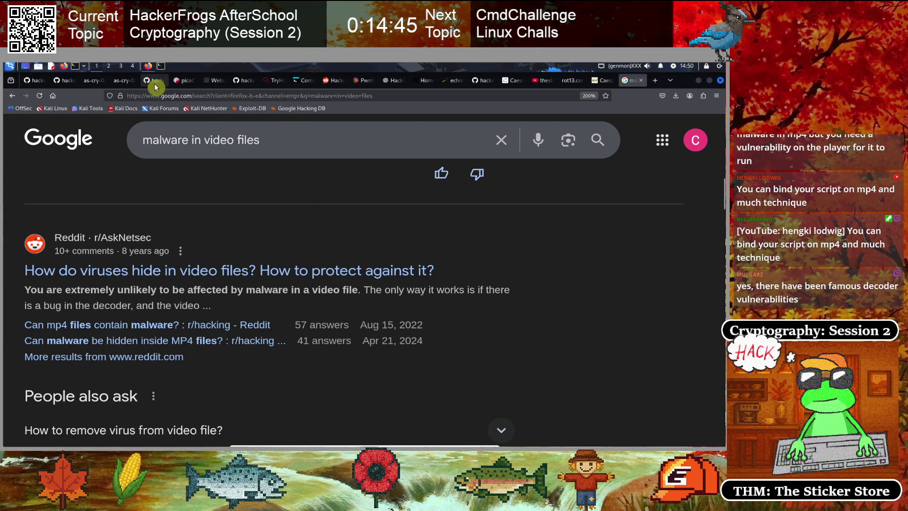
{"action": "left_click", "coordinate": [120, 83]}
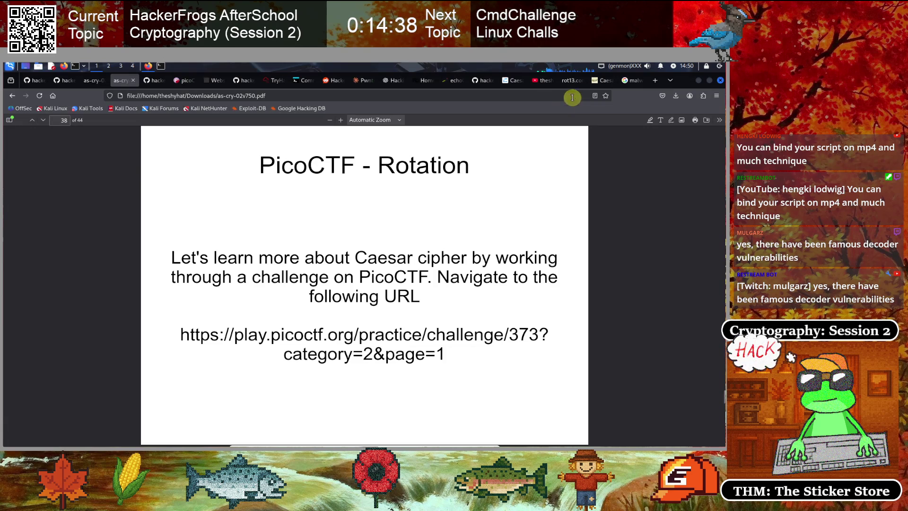
- Copy the decrypted flag from dCode and submit it on picoCTF's rotation challenge
{"action": "left_click", "coordinate": [603, 86]}
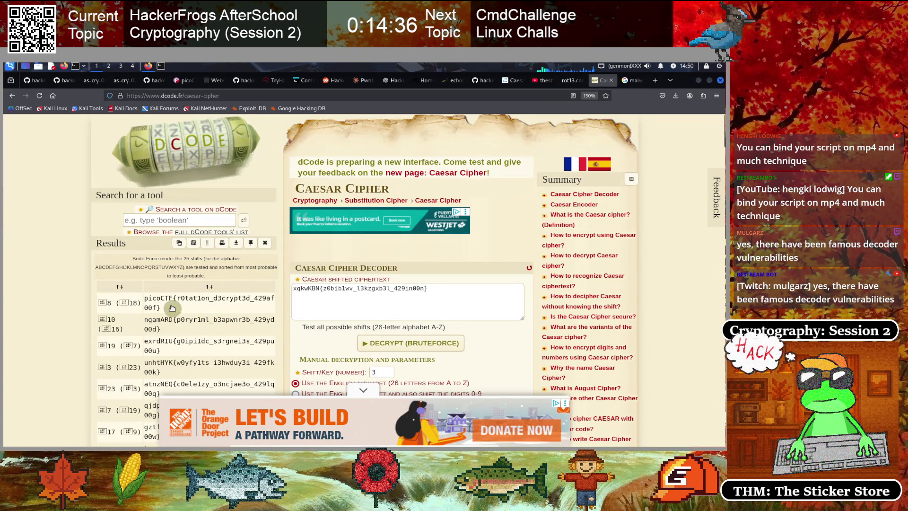
{"action": "left_click_drag", "start_coordinate": [163, 308], "coordinate": [149, 301]}
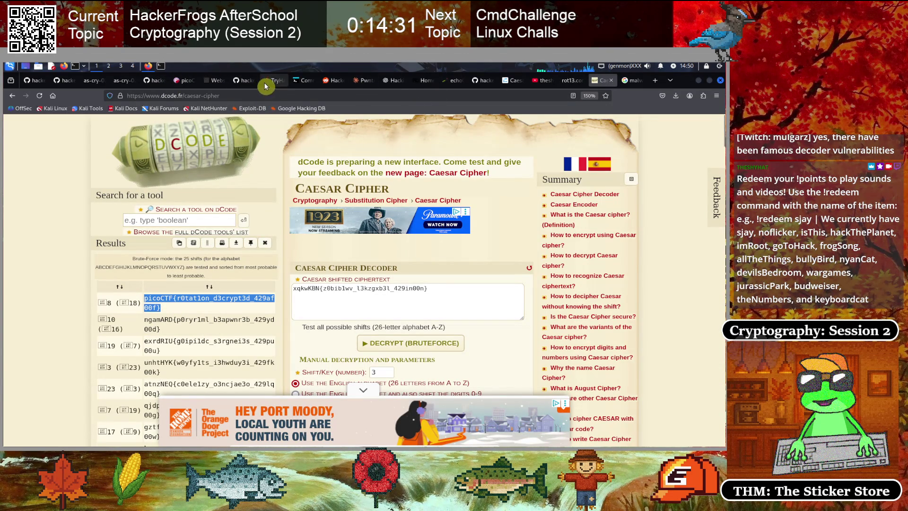
{"action": "left_click", "coordinate": [185, 80]}
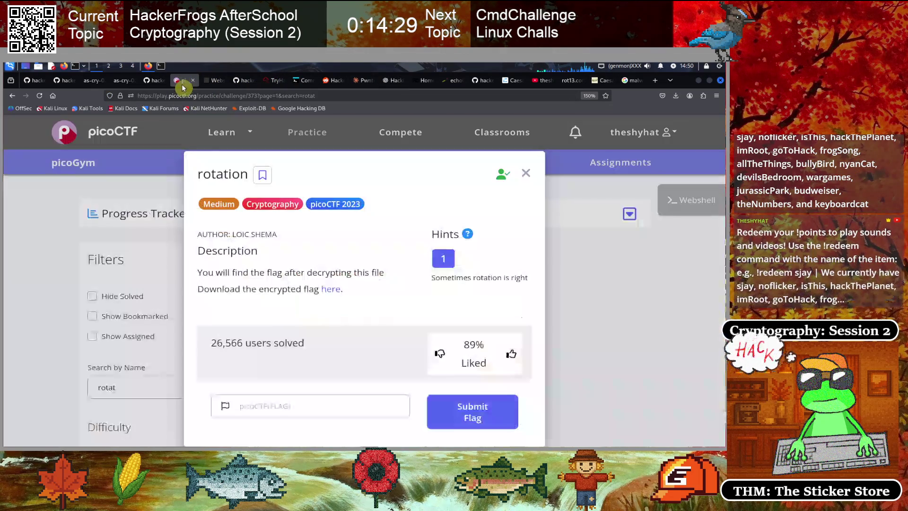
{"action": "key", "text": "ctrl+v"}
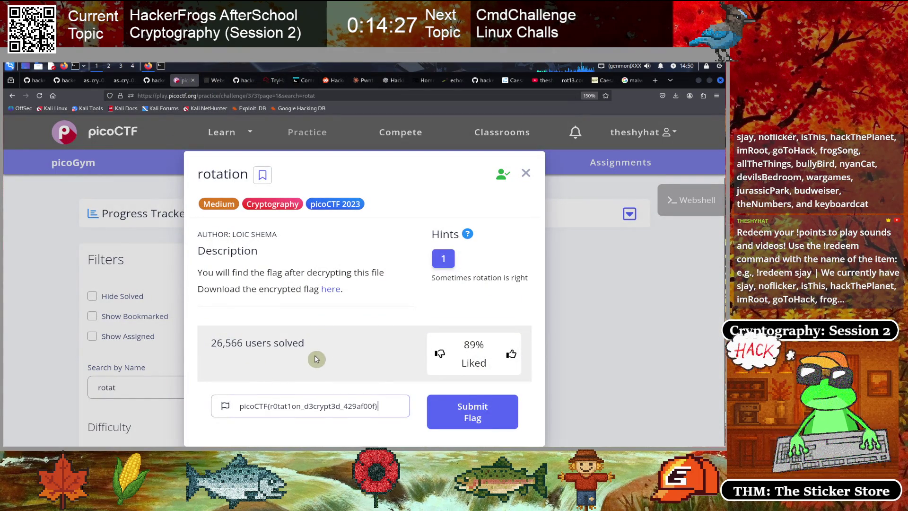
{"action": "left_click", "coordinate": [470, 414]}
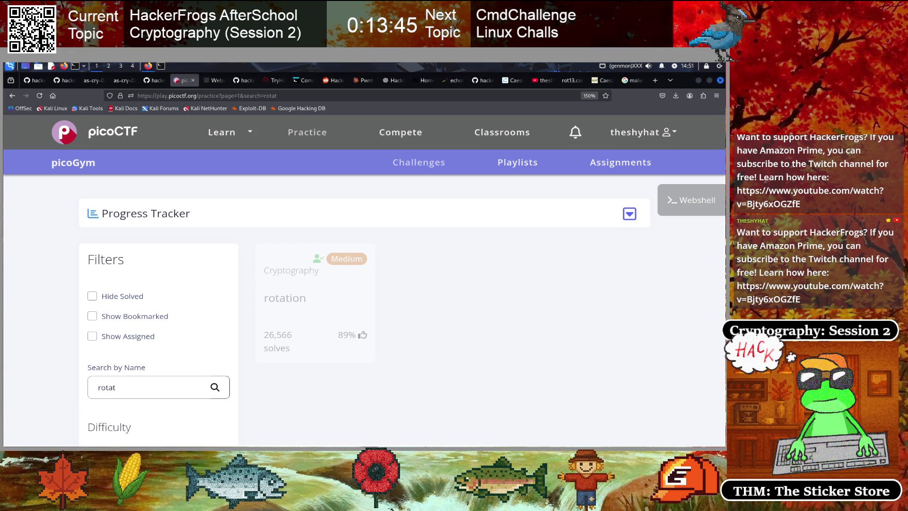
- Scroll through the picoGym challenge list, then return to slide 38 of the workshop deck
{"action": "scroll", "coordinate": [418, 301], "scroll_direction": "down", "scroll_amount": 3}
{"action": "scroll", "coordinate": [417, 301], "scroll_direction": "up", "scroll_amount": 2}
{"action": "scroll", "coordinate": [418, 301], "scroll_direction": "up", "scroll_amount": 1}
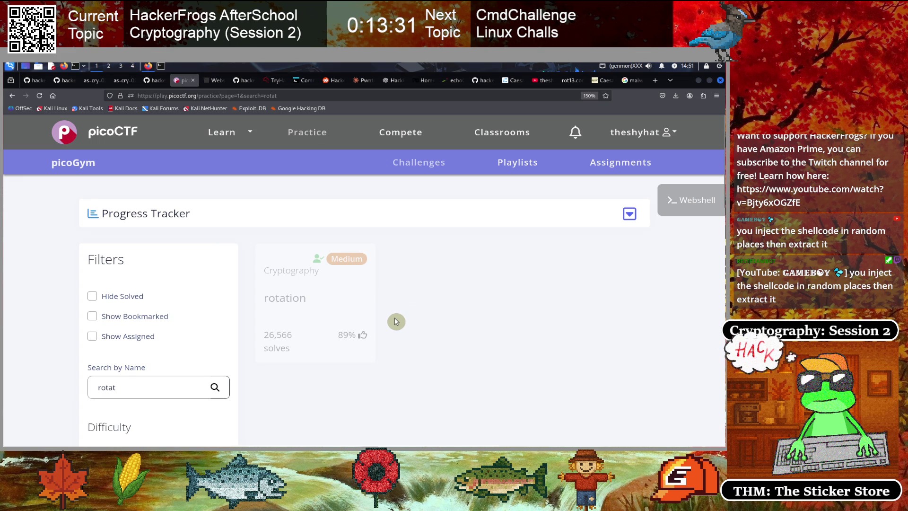
{"action": "scroll", "coordinate": [396, 321], "scroll_direction": "down", "scroll_amount": 5}
{"action": "scroll", "coordinate": [396, 321], "scroll_direction": "up", "scroll_amount": 5}
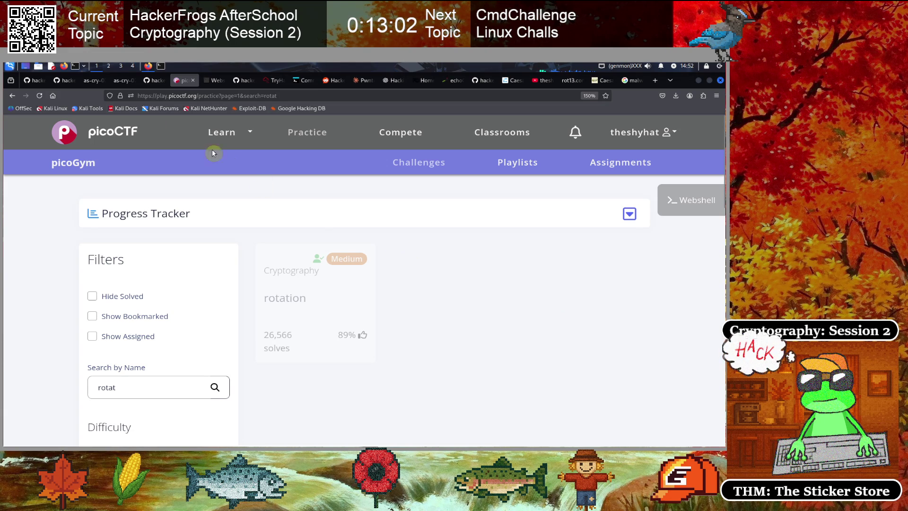
{"action": "left_click", "coordinate": [118, 80]}
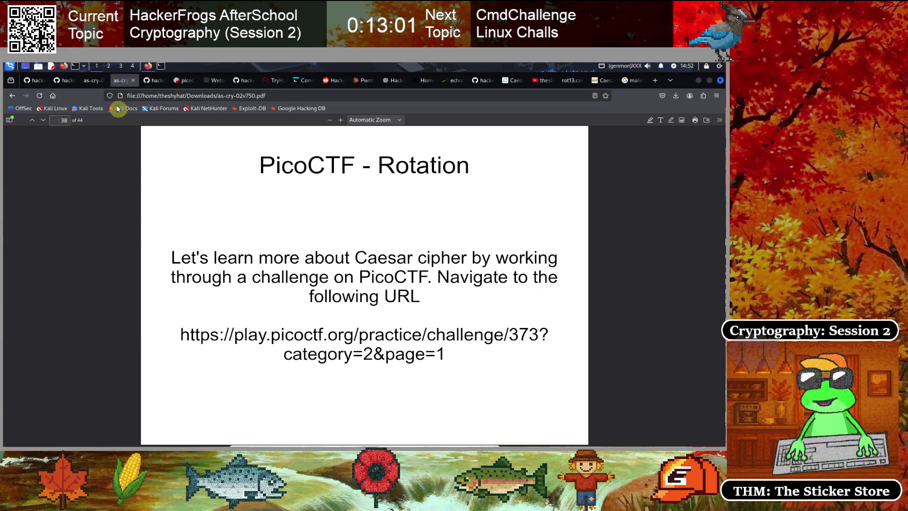
- Advance the deck past the Summary slide to page 40, Cryptography Terms
{"action": "key", "text": "Right"}
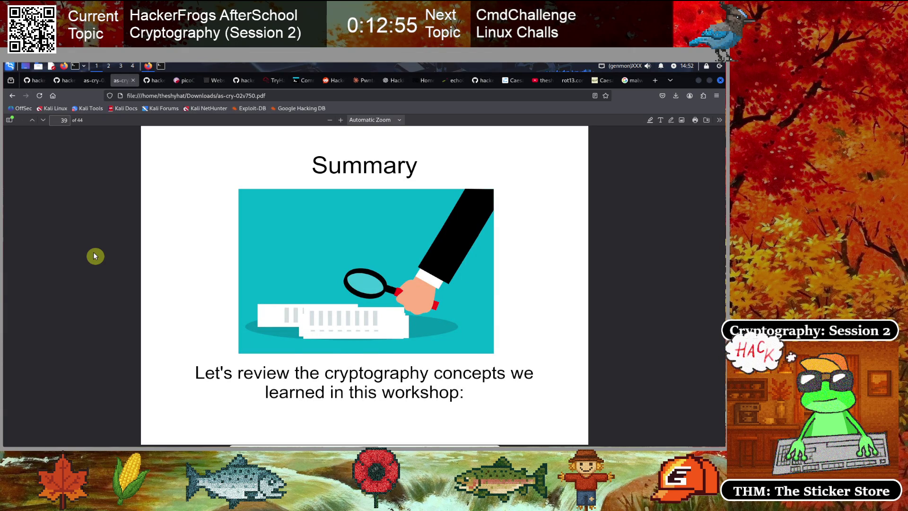
{"action": "key", "text": "Right"}
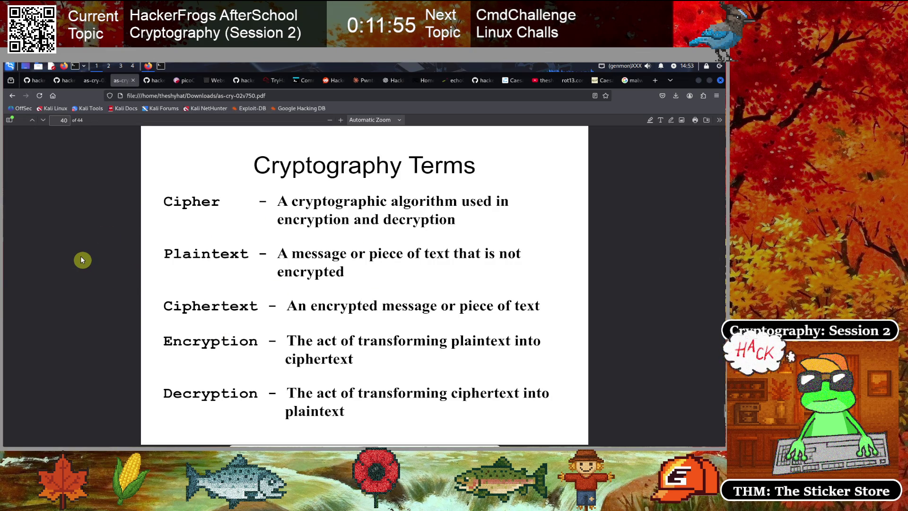
- Step through the ROT13 Cipher and The Caesar Cipher slides to page 43, What's Next?
{"action": "key", "text": "Right"}
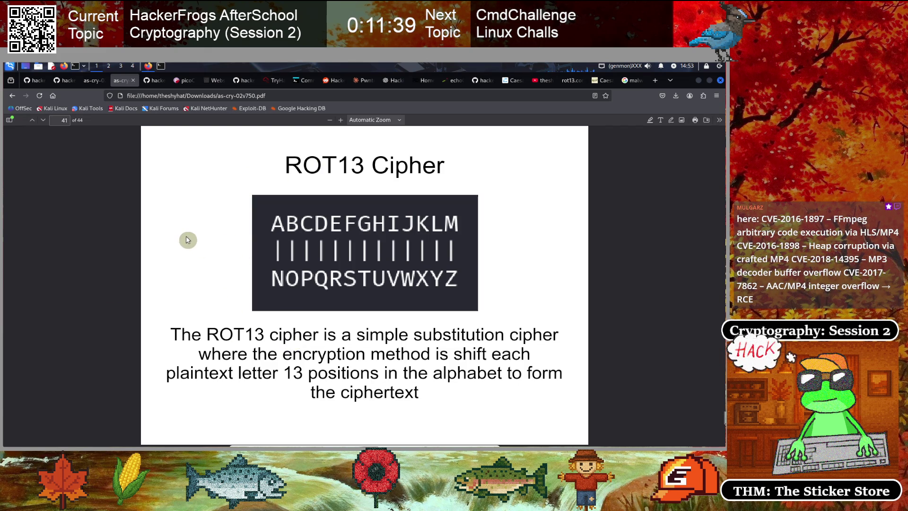
{"action": "key", "text": "Right"}
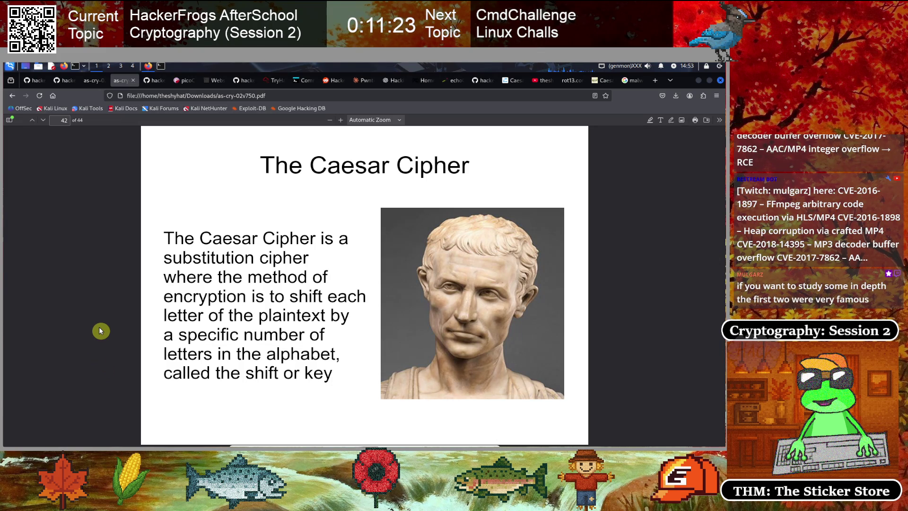
{"action": "key", "text": "Right"}
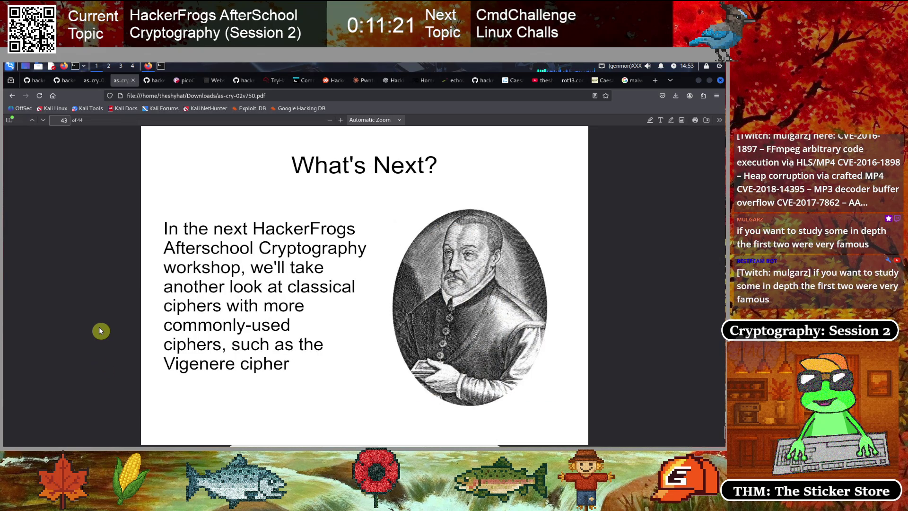